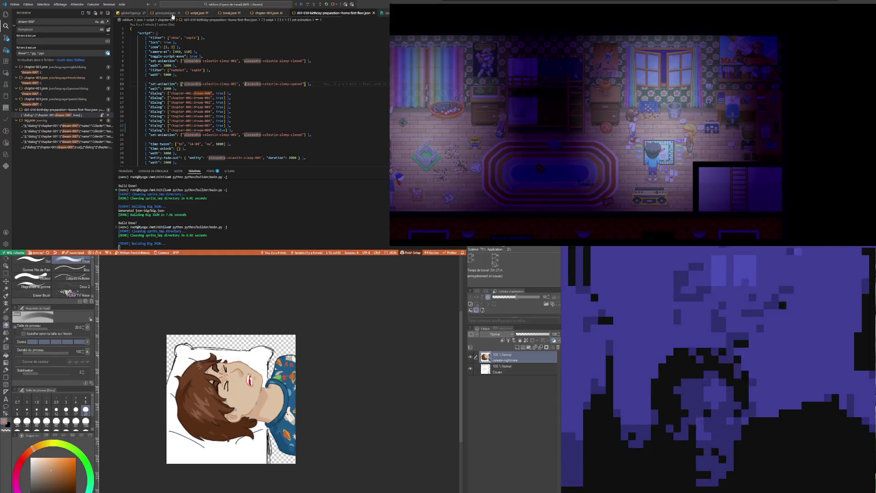
- Show chapter-001.json with the Explorer tree and close all other editor tabs
left_click(265, 16)
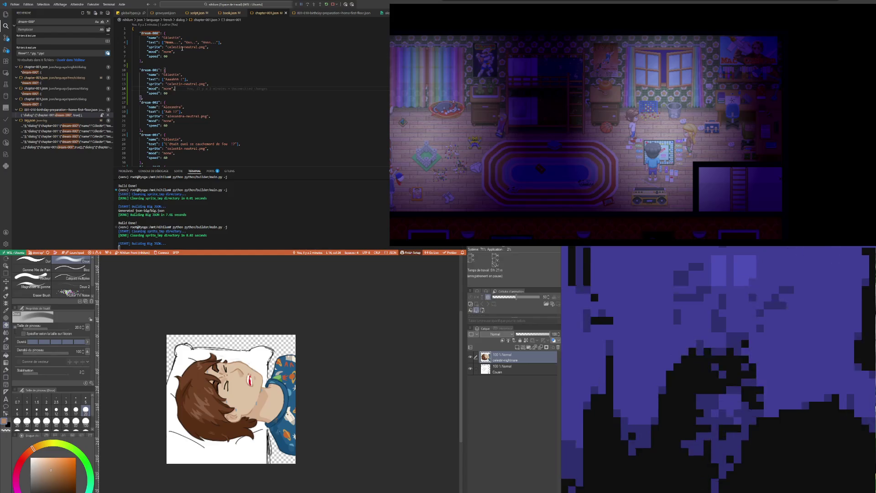
left_click(6, 15)
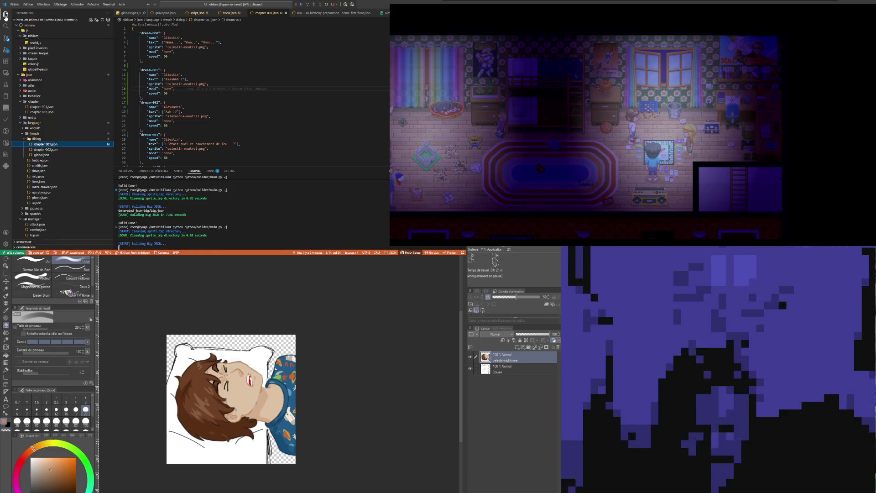
right_click(269, 12)
left_click(288, 24)
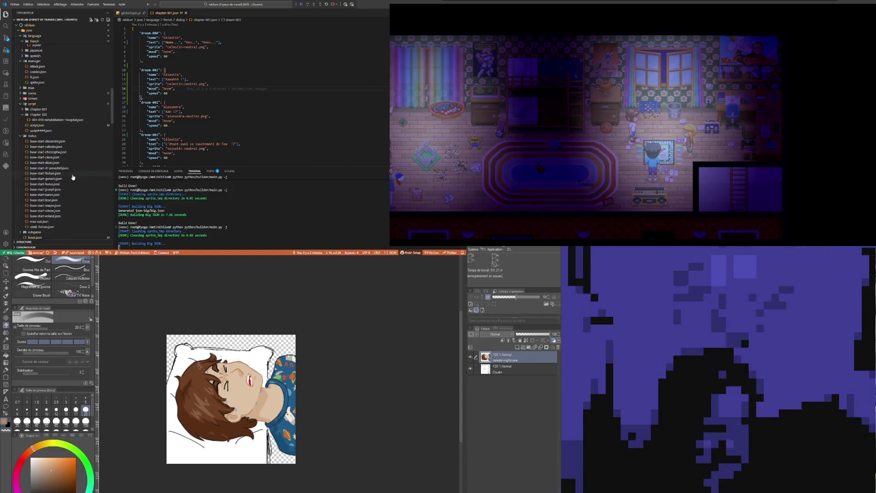
scroll(72, 171, "down", 5)
scroll(76, 171, "down", 3)
scroll(59, 151, "down", 5)
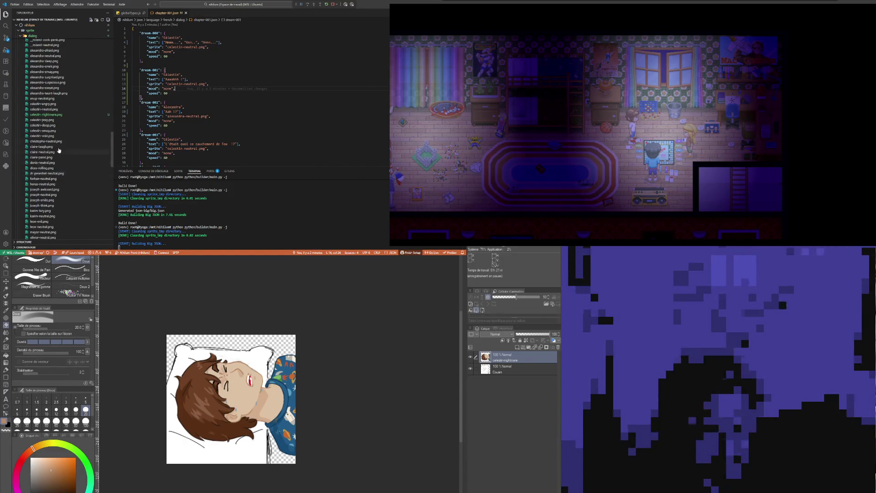
- Preview celestin-nightmare.png from sprite/dialog, then return to the dream-000 entry in chapter-001.json
left_click(47, 114)
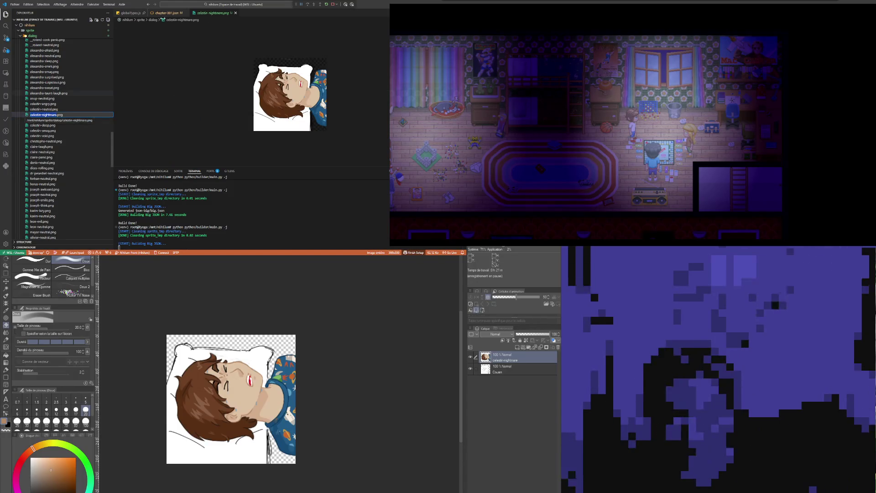
left_click(168, 13)
left_click(185, 51)
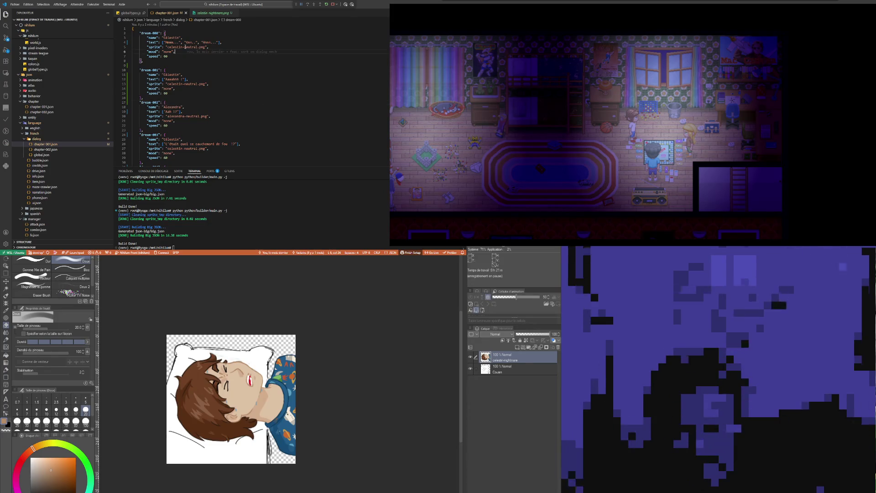
- Replace 'neutral' with 'nightmare' in the dream-000 sprite name and save chapter-001.json
double_click(192, 46)
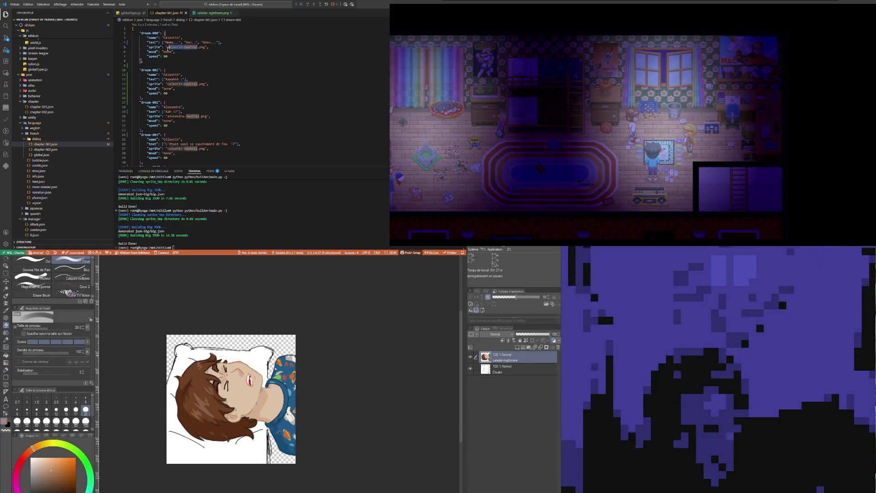
type("nightmare")
left_click(188, 70)
key("ctrl+s")
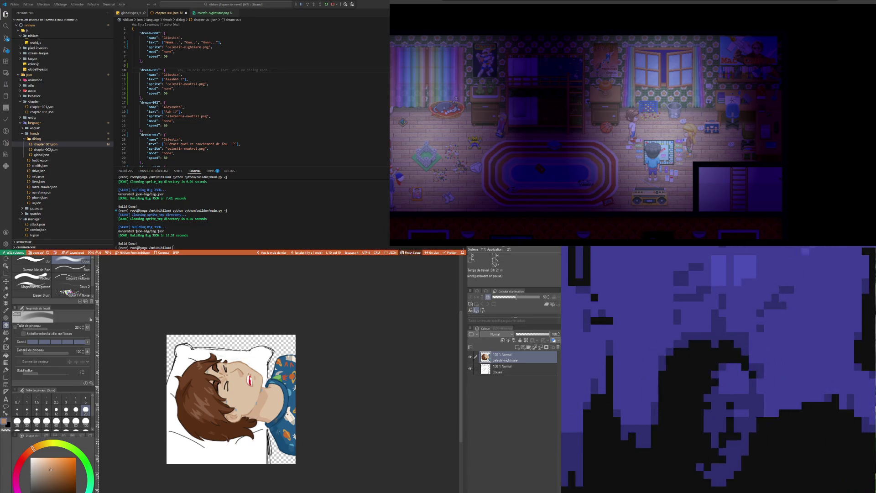
left_click(193, 102)
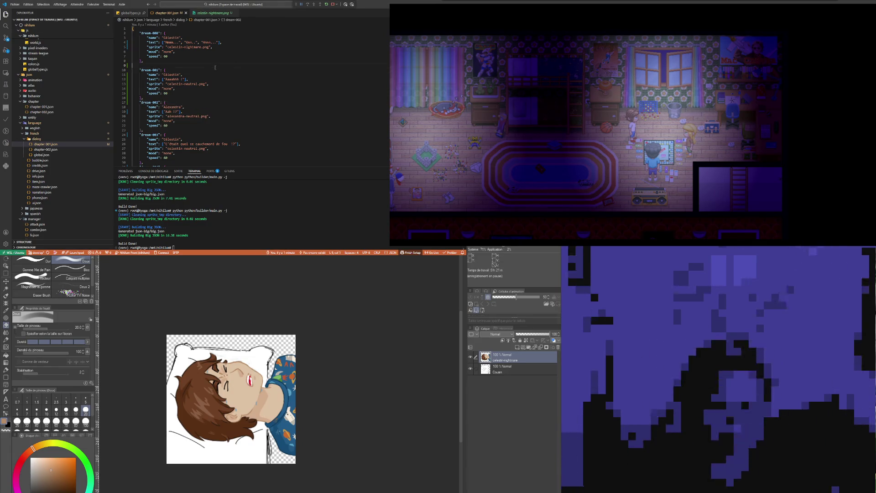
left_click(242, 65)
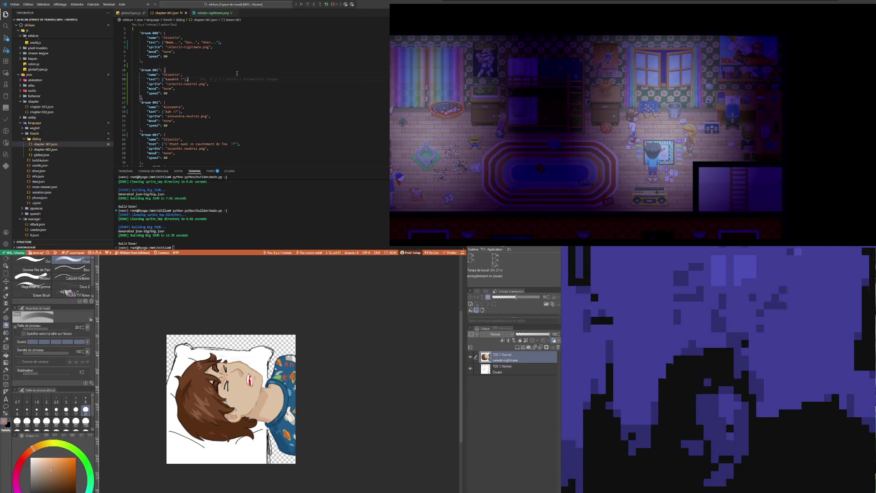
left_click(213, 56)
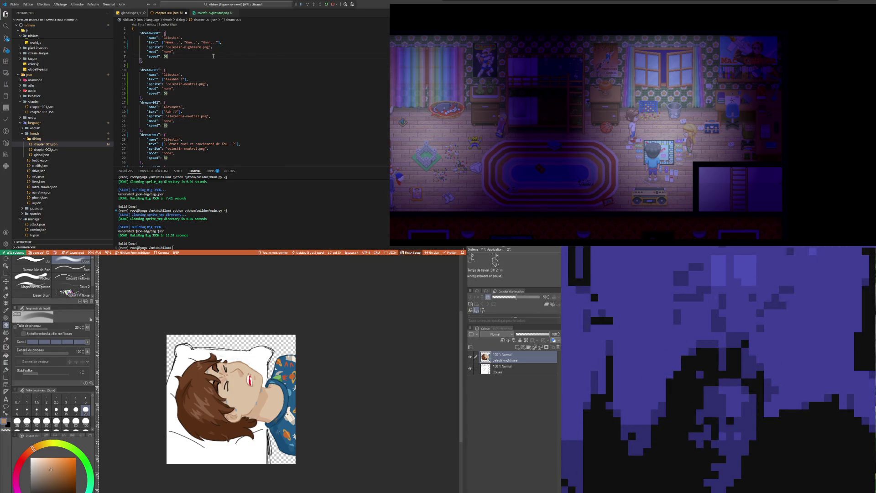
left_click(183, 79)
left_click(206, 55)
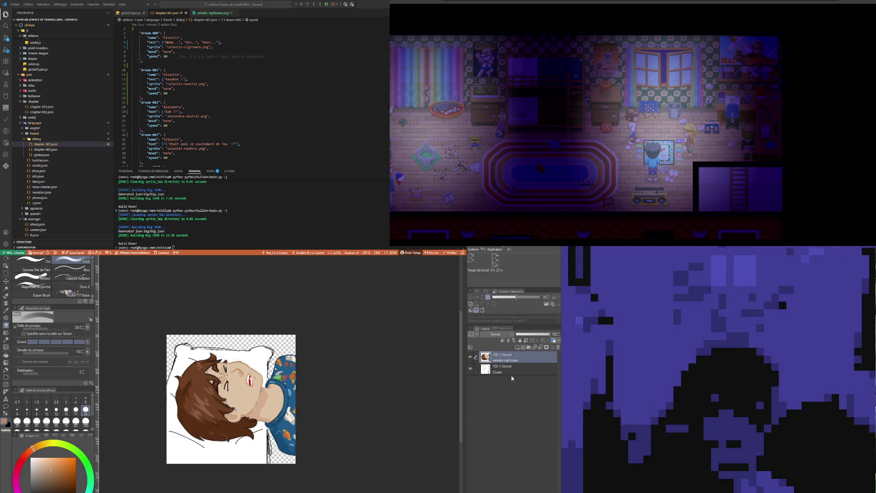
- Paste the copied content to duplicate the character sprite layer
key("ctrl+v")
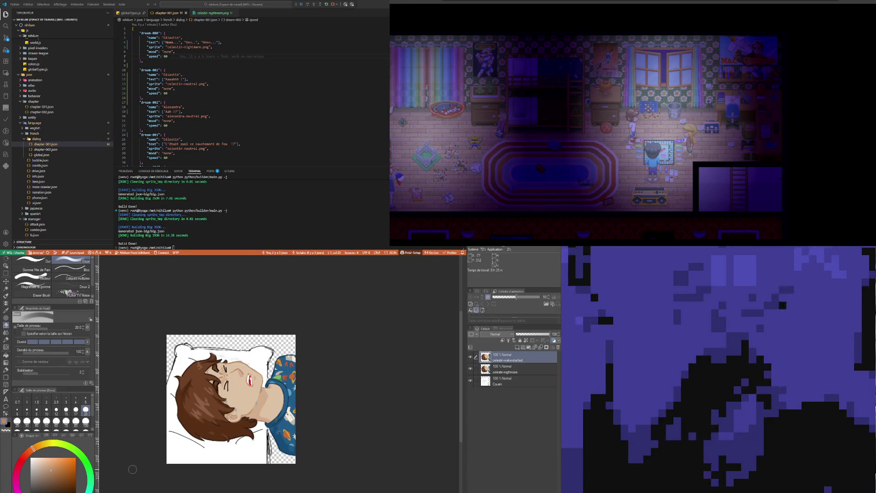
scroll(249, 388, "up", 1)
scroll(247, 385, "up", 1)
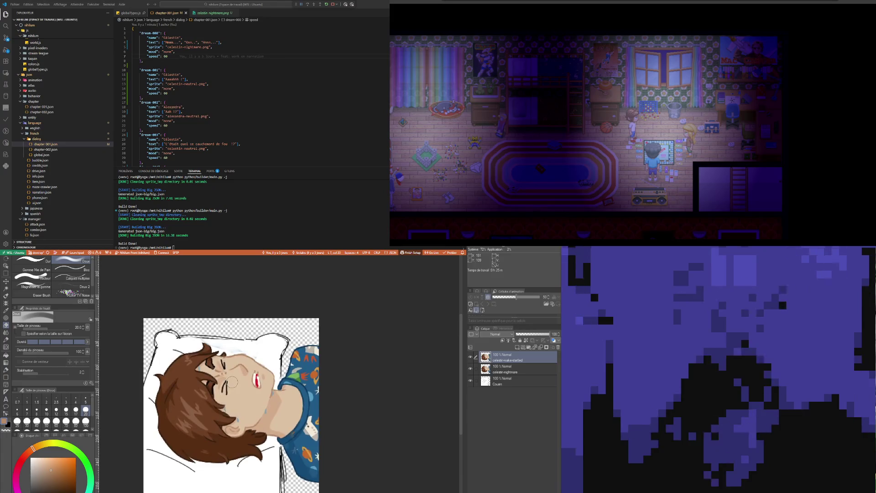
scroll(247, 383, "up", 1)
- Lock the celestin-nightmare layer and make celestin-wake-startled the working layer
left_click(520, 368)
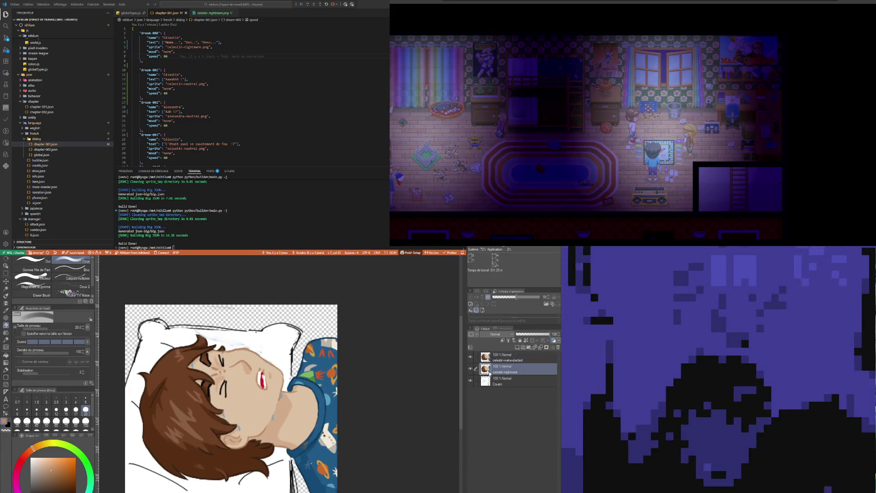
left_click(520, 341)
left_click(514, 357)
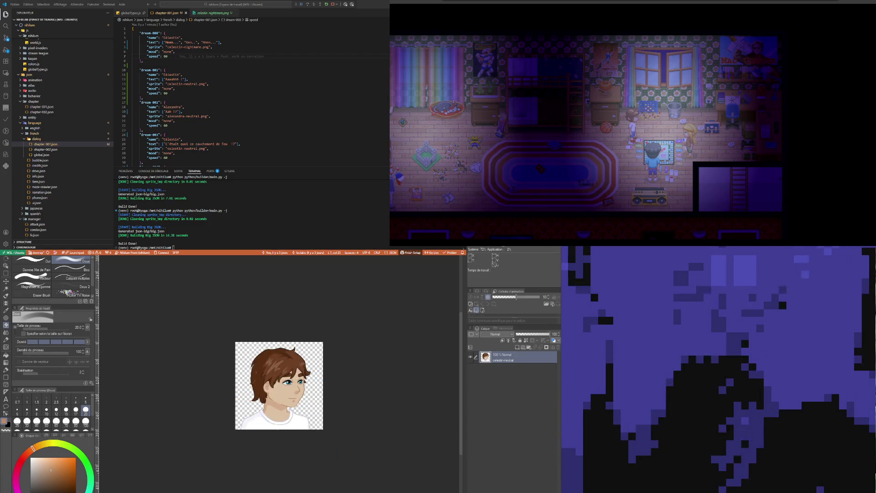
scroll(268, 397, "up", 2)
scroll(268, 397, "up", 3)
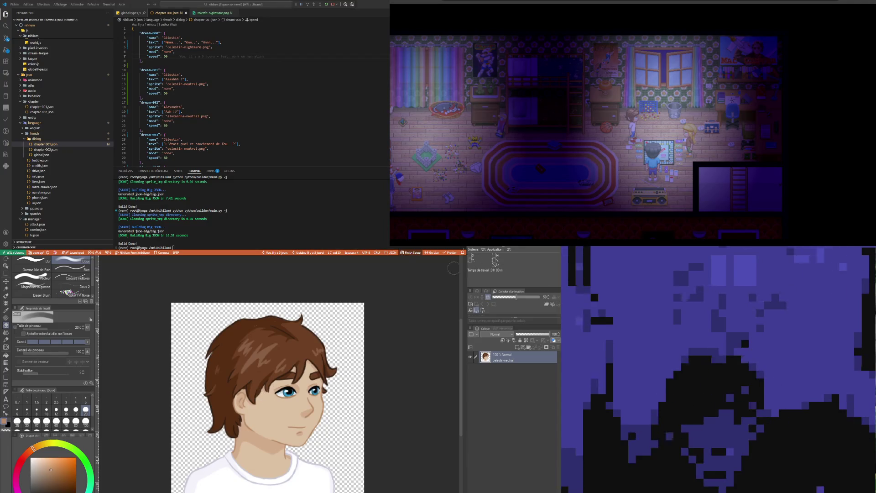
scroll(323, 373, "up", 1)
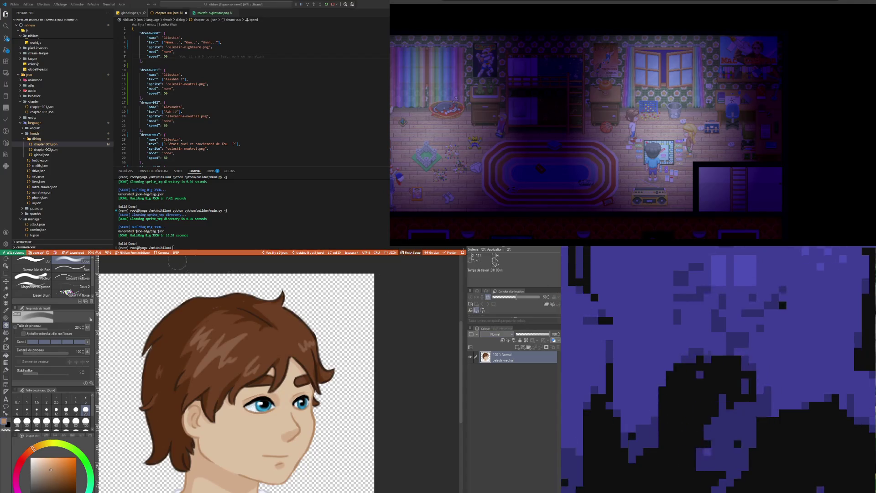
- Rectangle-select the blue eyes on the neutral portrait and switch back to the nightmare drawing
key("m")
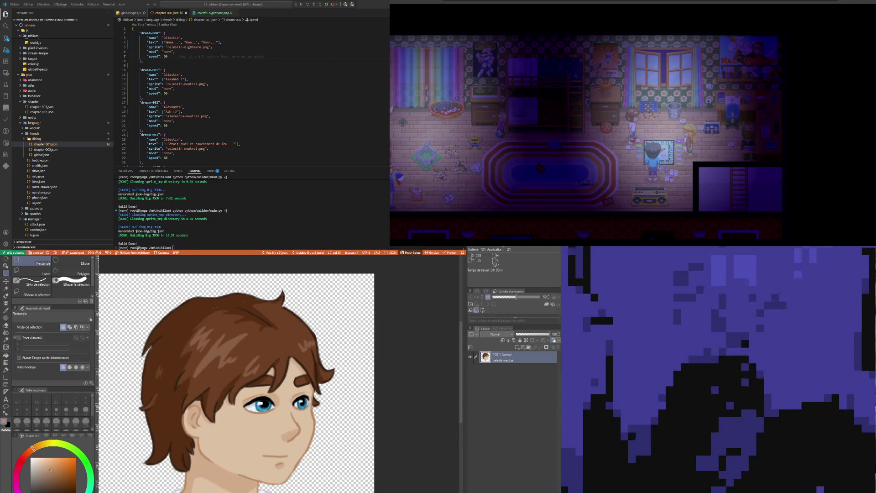
left_click_drag(322, 410, 327, 414)
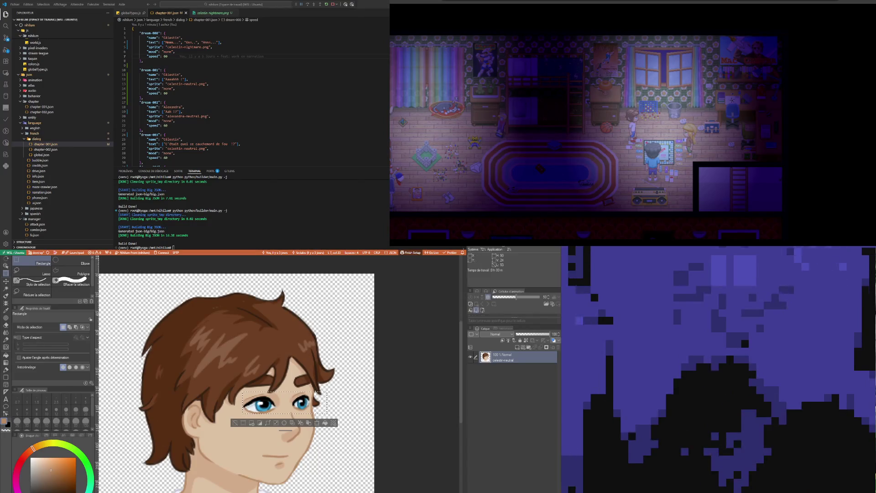
key("ctrl+Tab")
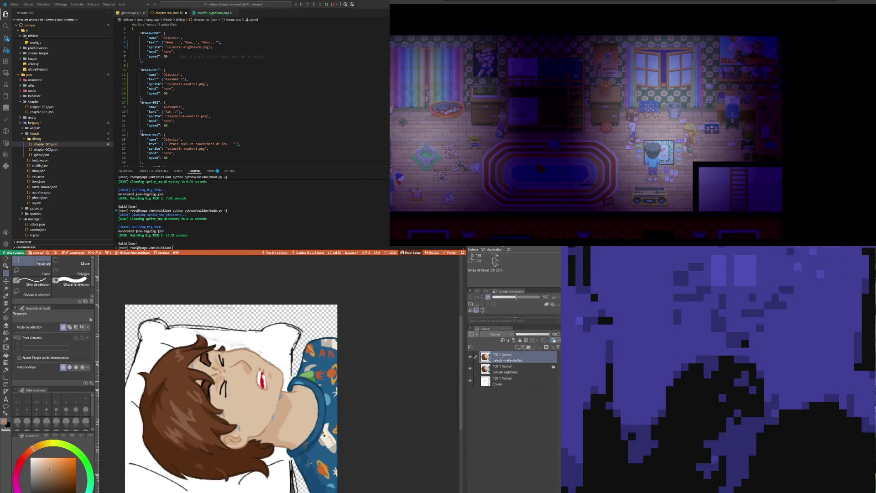
- Paste the copied blue eyes, rotate them to the sideways face and move them onto it
key("ctrl+v")
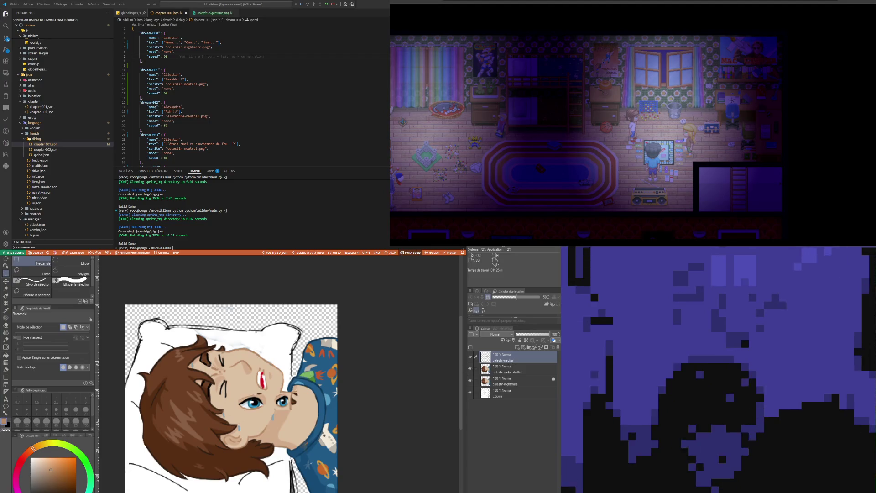
left_click_drag(289, 422, 327, 425)
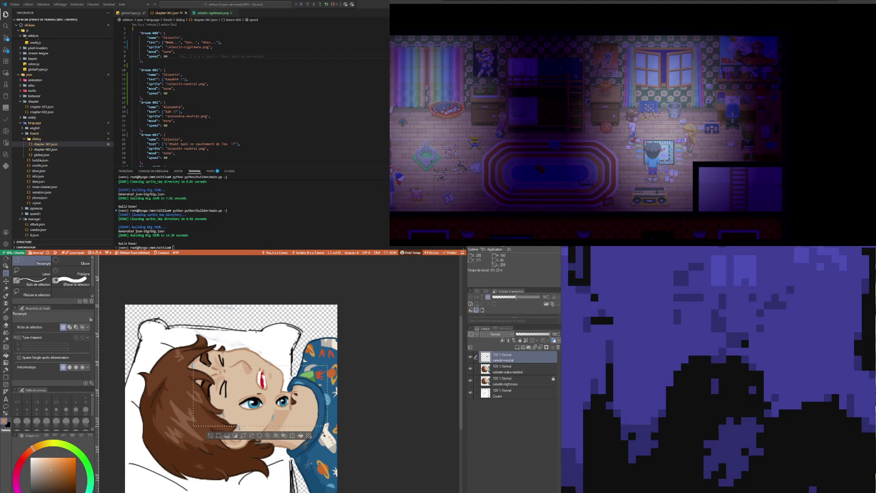
key("ctrl+t")
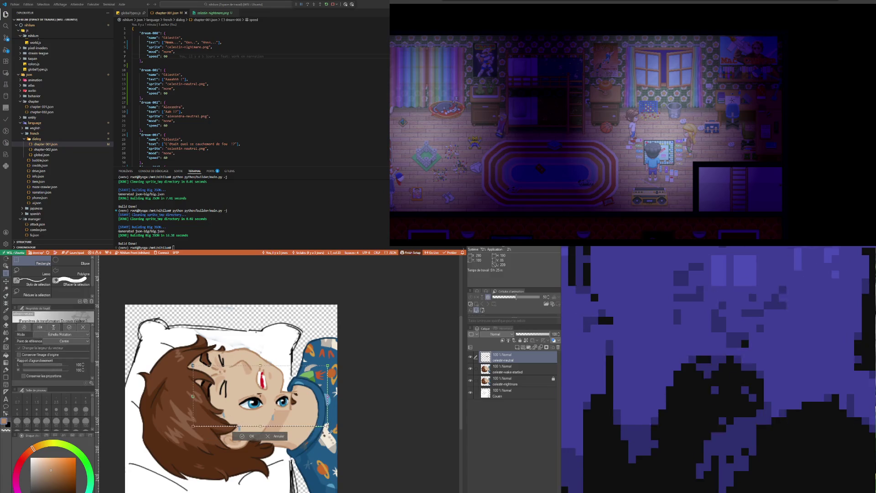
left_click_drag(327, 427, 324, 318)
mouse_move(279, 374)
left_mouse_down()
mouse_move(229, 363)
mouse_move(226, 388)
left_mouse_up()
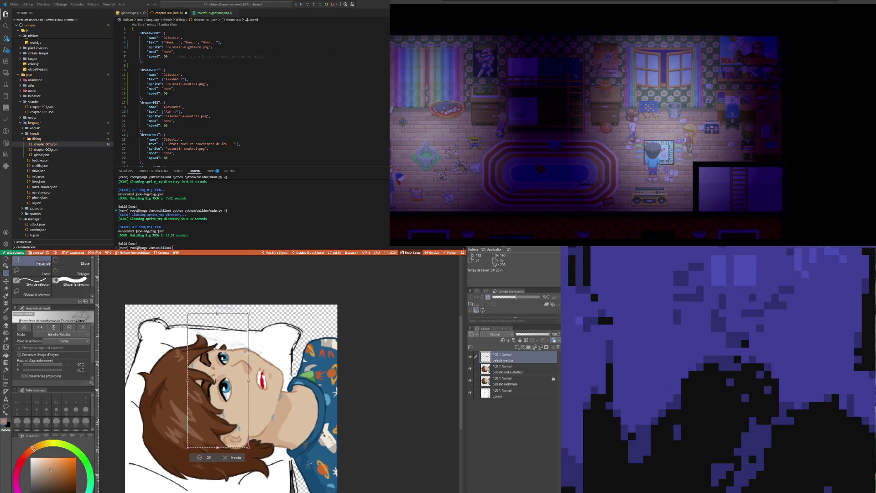
left_click_drag(223, 390, 223, 390)
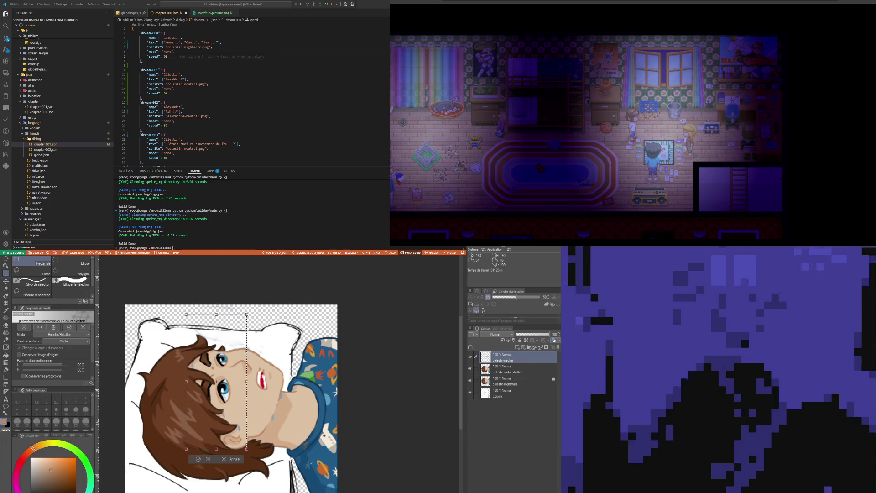
scroll(219, 354, "up", 1)
scroll(220, 352, "up", 1)
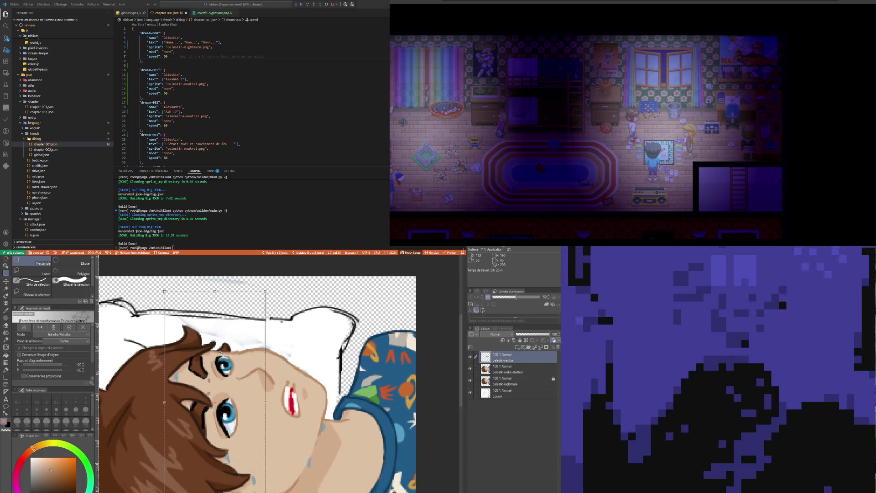
- Nudge the face selection slightly down and right and rotate it a few degrees
left_click_drag(220, 353, 221, 353)
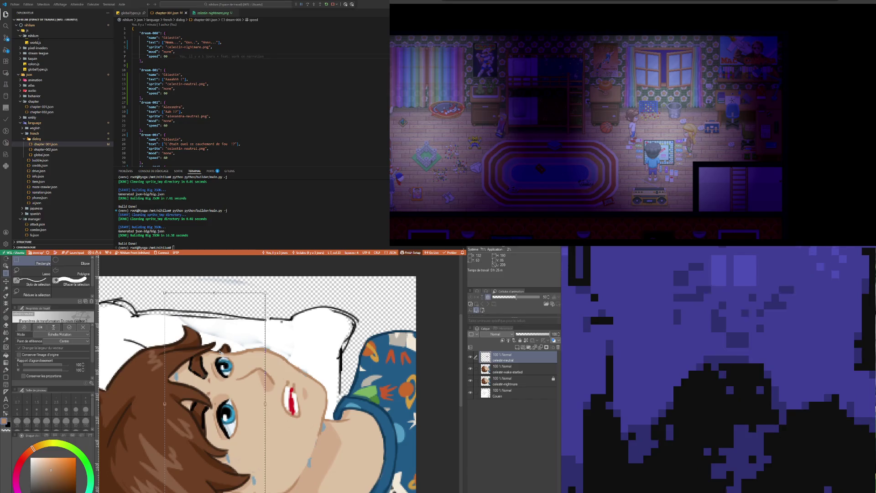
left_click_drag(294, 353, 295, 354)
key("Right")
key("Right")
key("Right")
key("Right")
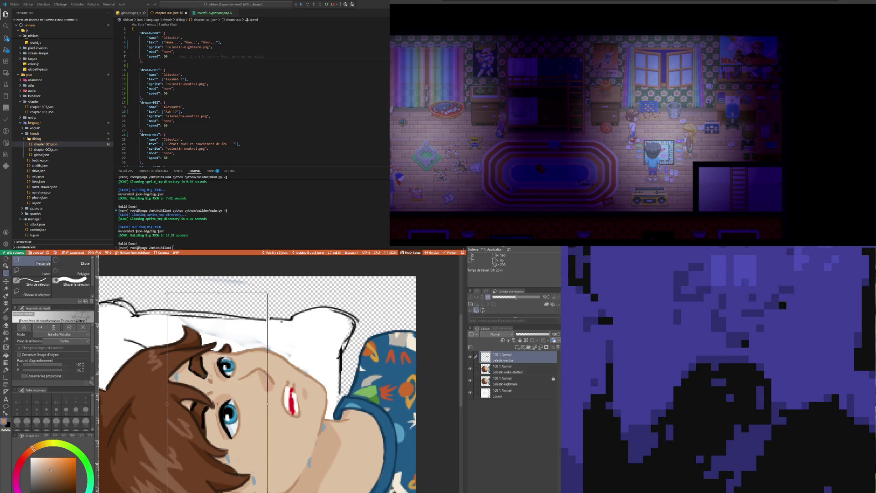
- Commit the face transform, paint sampled-colour touch-ups with the fine pen, and choose lasso selection
key("Return")
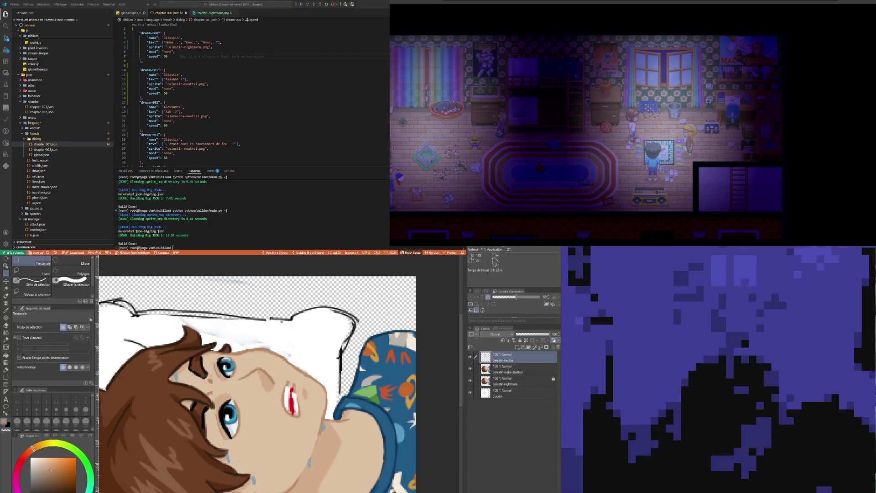
scroll(299, 383, "down", 1)
scroll(257, 383, "up", 1)
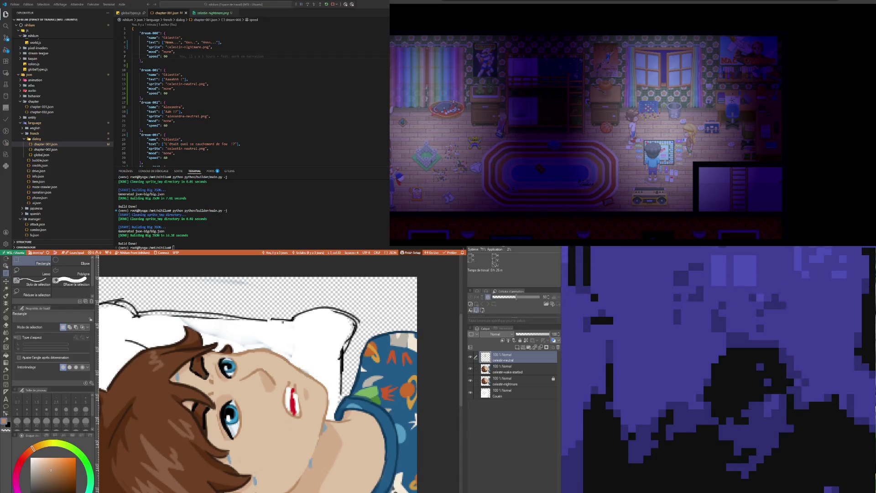
key("i")
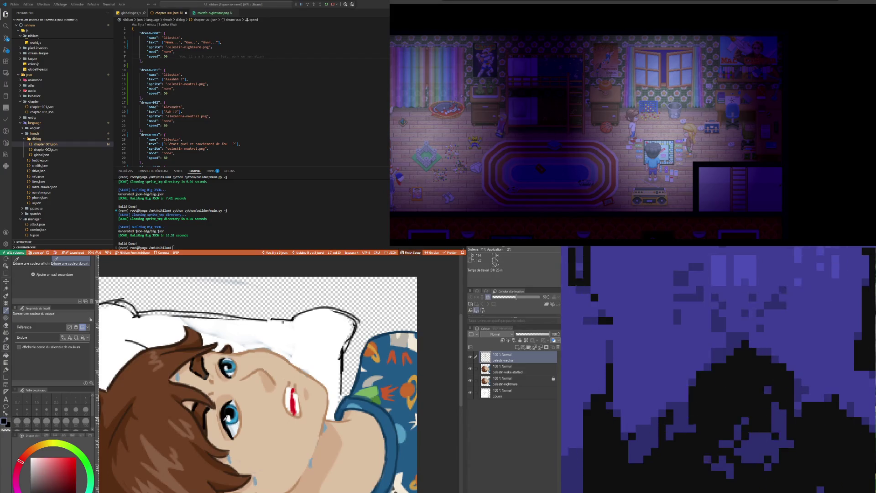
key("p")
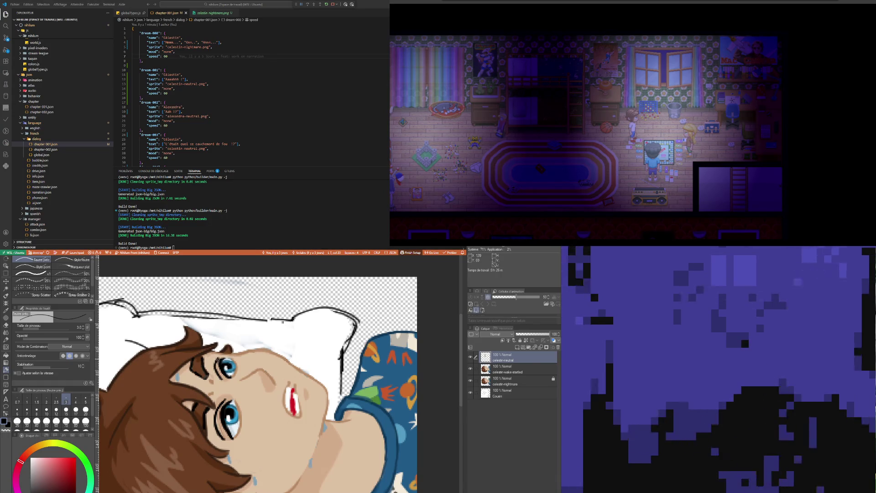
key("i")
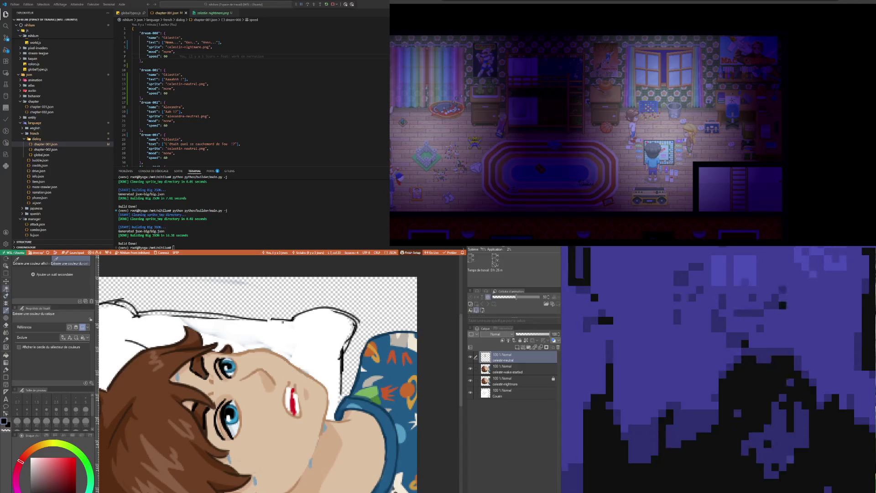
left_click(5, 288)
left_click(5, 273)
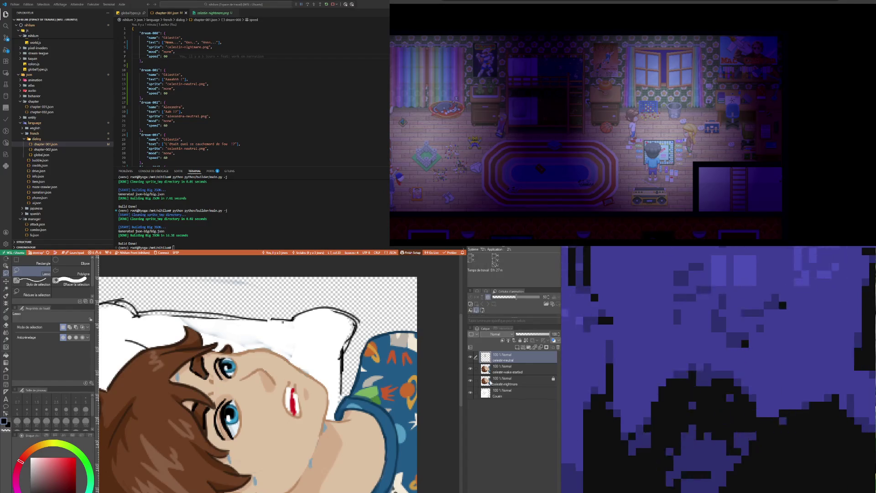
scroll(221, 368, "up", 1)
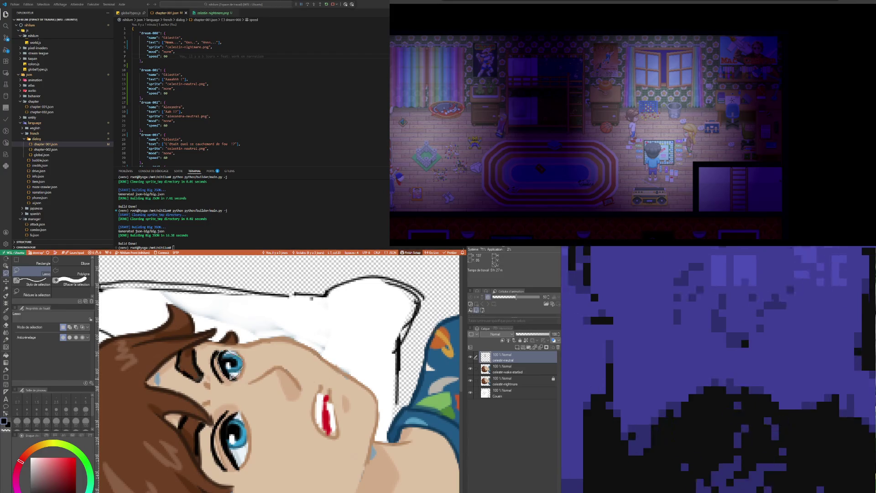
- Lasso the upper eye, move it slightly right and commit the transform
left_click_drag(220, 360, 233, 380)
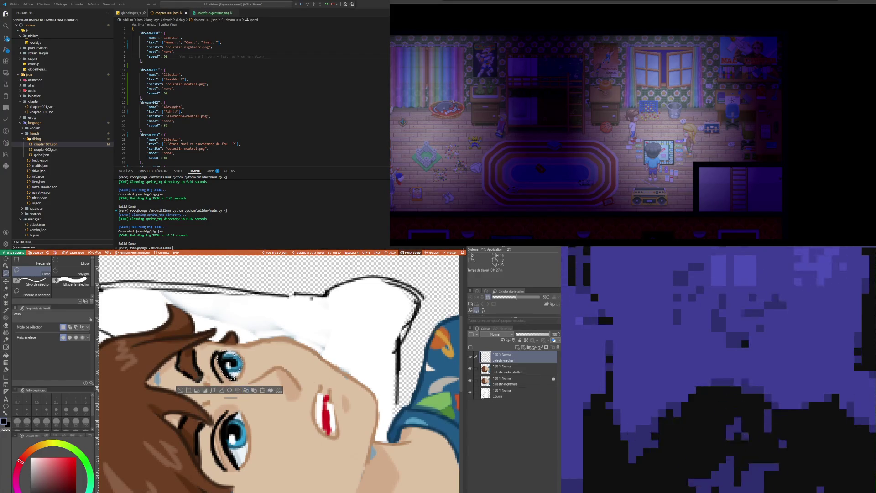
left_click(262, 391)
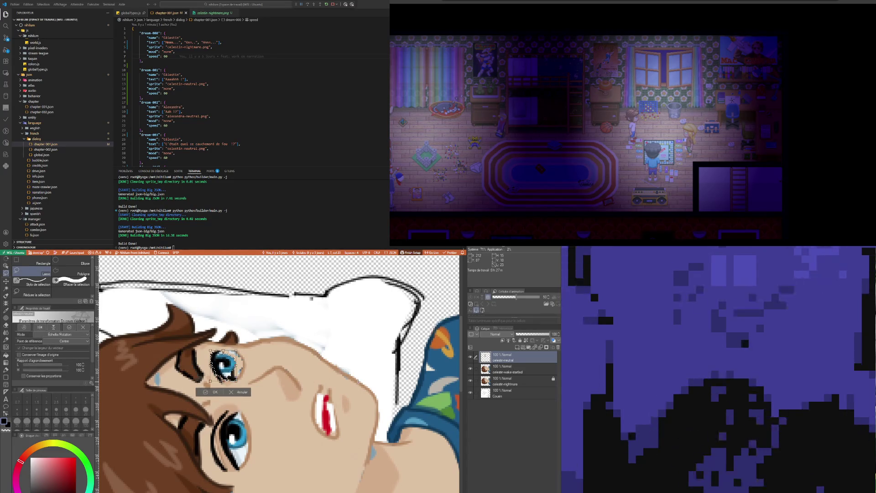
left_click_drag(225, 366, 233, 367)
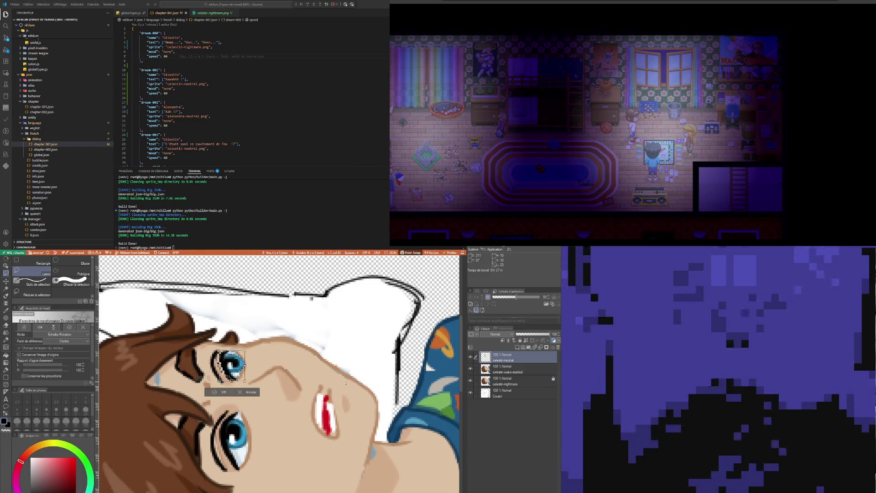
key("Return")
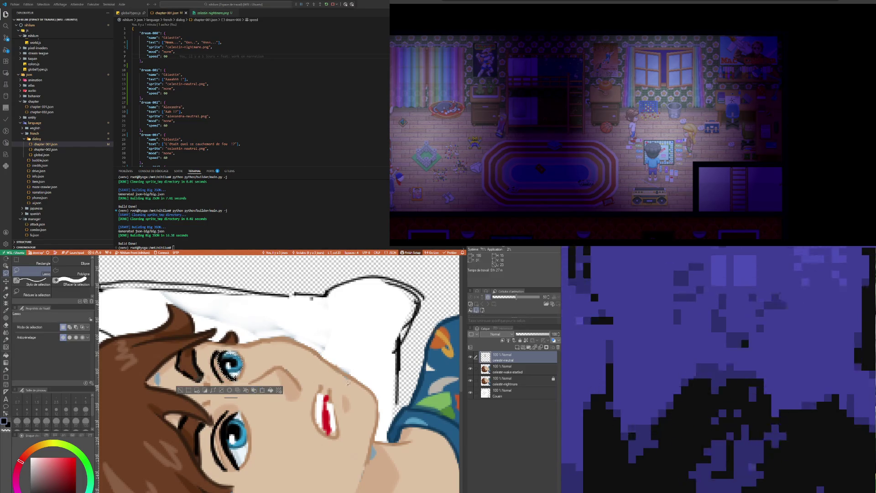
key("ctrl+d")
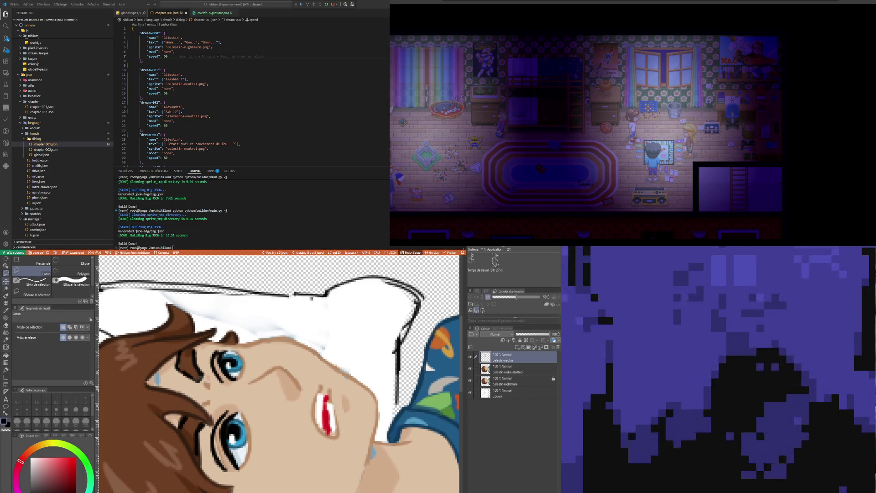
key("i")
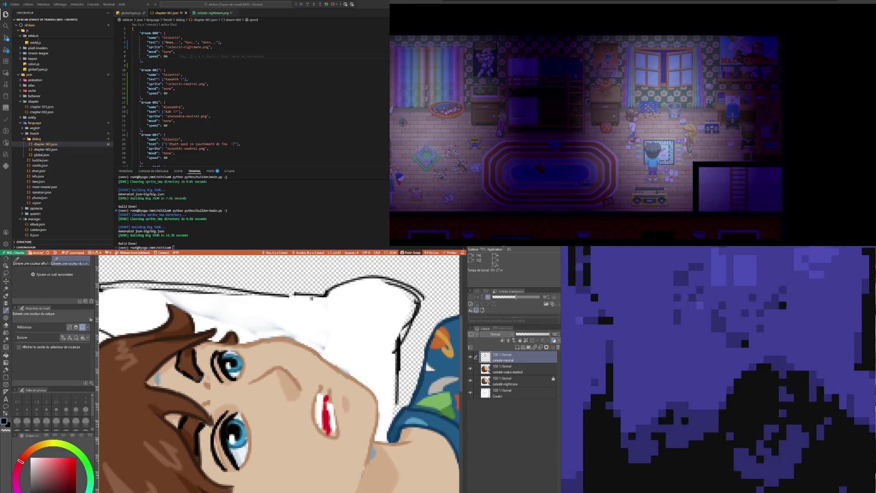
key("m")
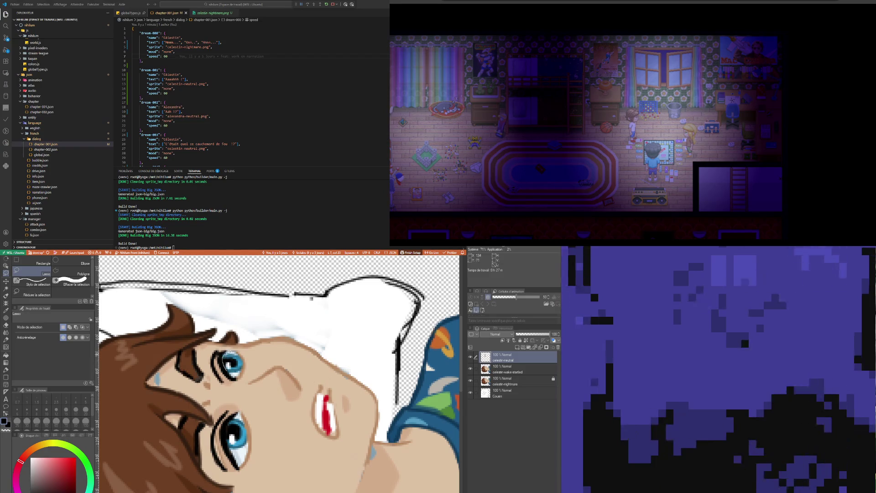
- Reselect the upper eye and nudge it a few more pixels right
left_click_drag(222, 352, 224, 363)
key("ctrl+t")
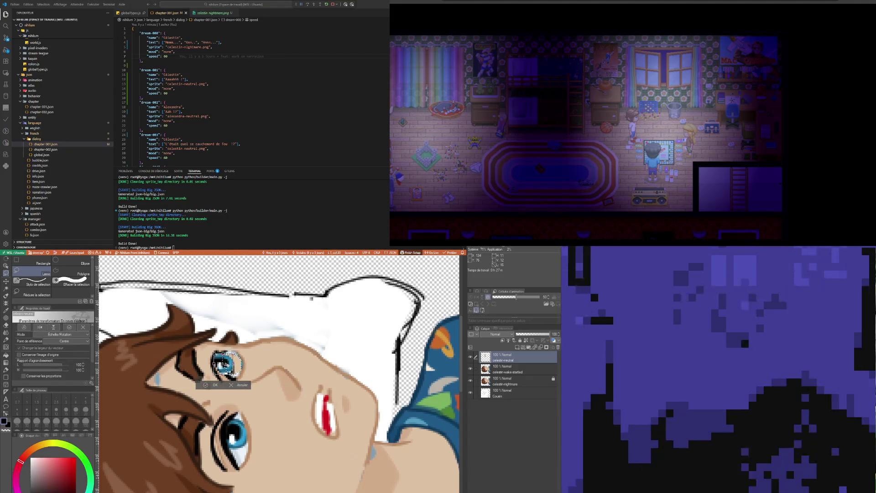
left_click_drag(224, 363, 227, 363)
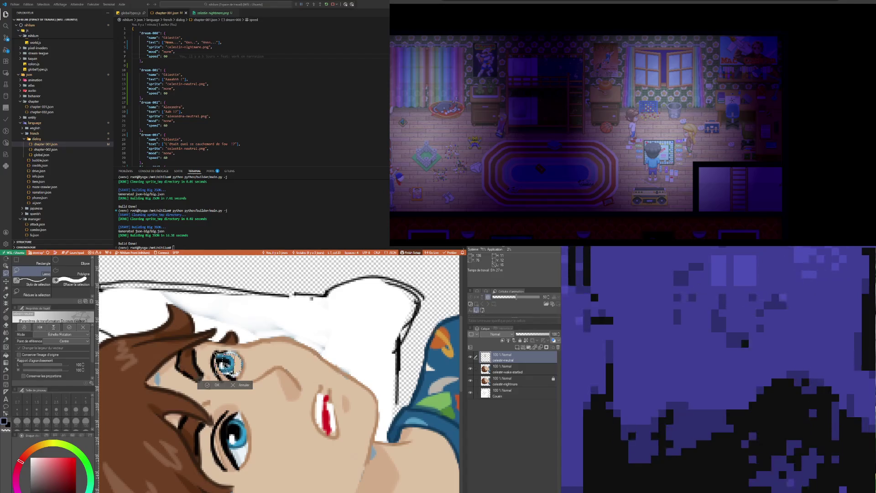
key("Return")
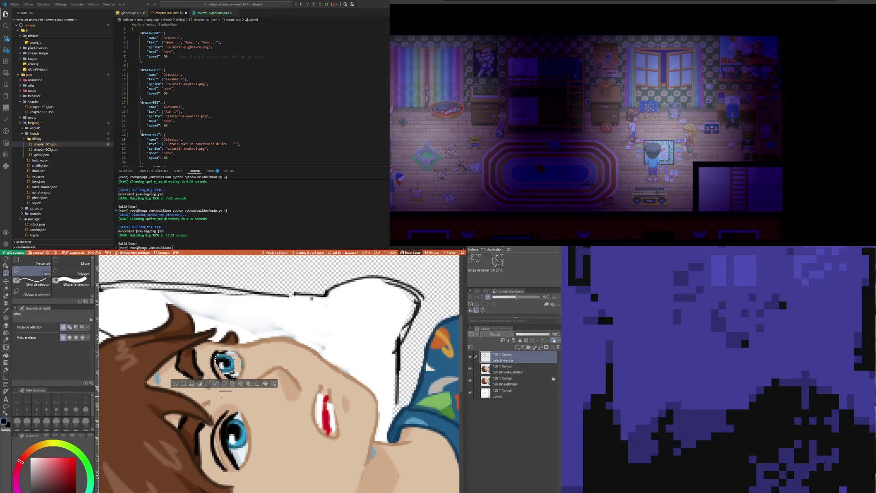
key("ctrl+d")
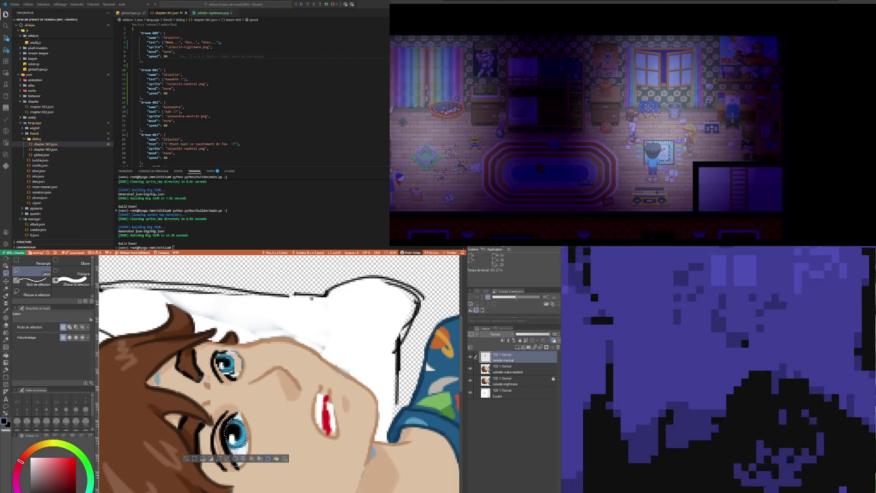
- Shift the lower eye left while reshaping it, commit, and resume pen touch-ups
key("ctrl+t")
left_click_drag(234, 436, 233, 437)
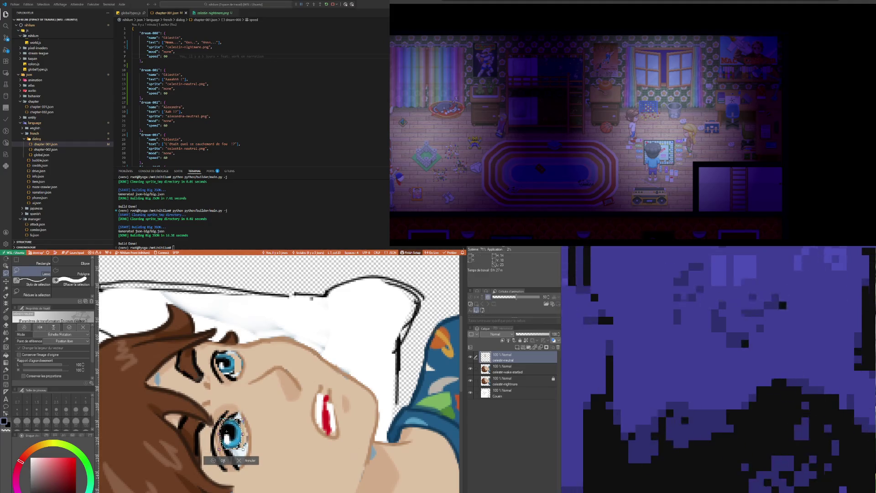
key("Return")
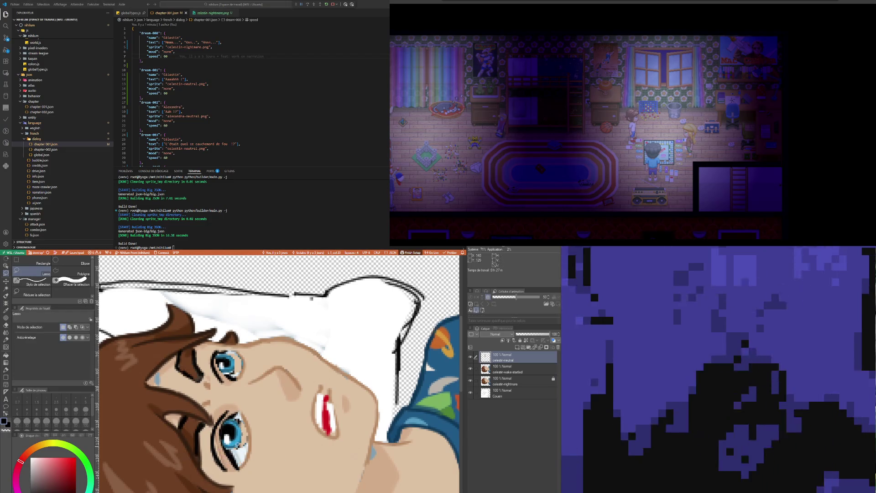
key("i")
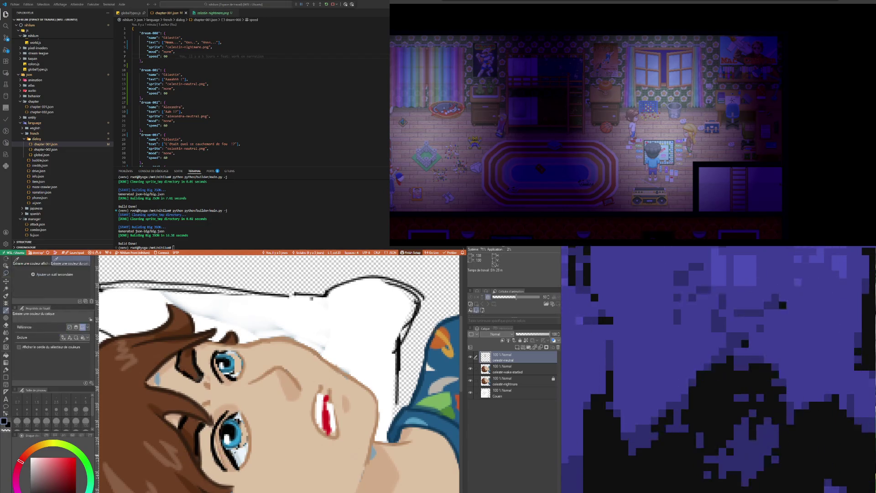
key("p")
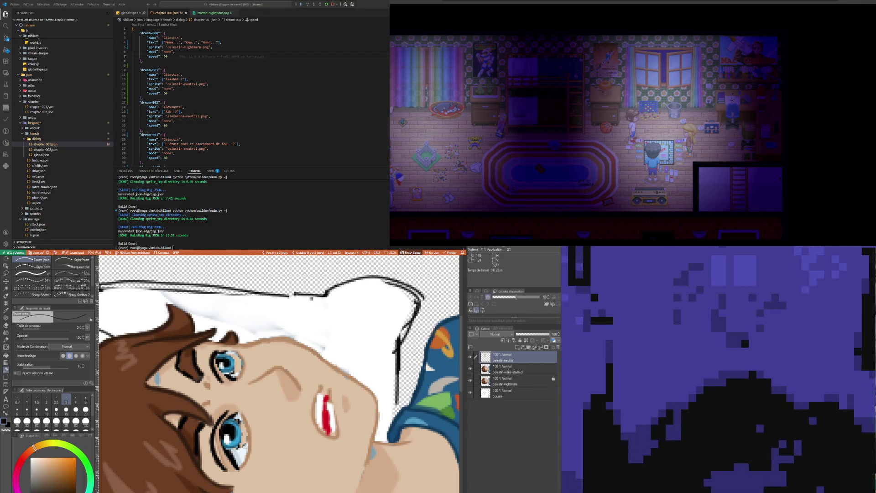
- Retouch the dark eye outlines with the fine pen using colours sampled from the canvas
key("i")
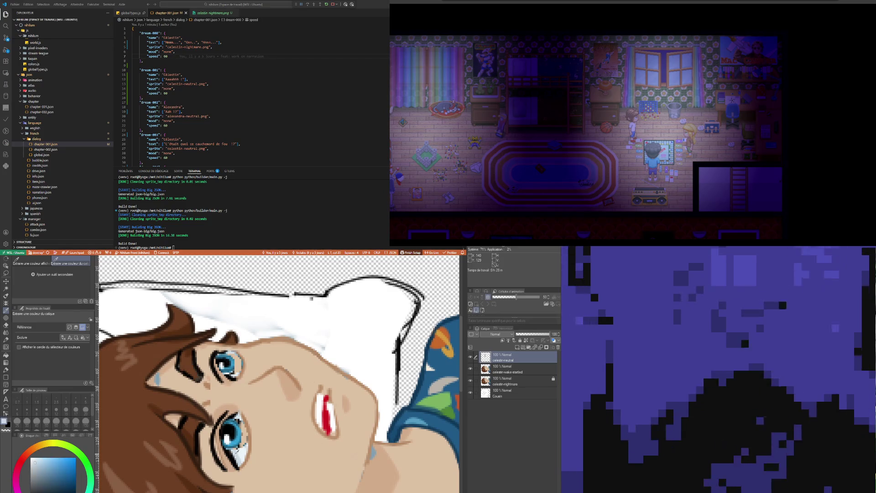
key("p")
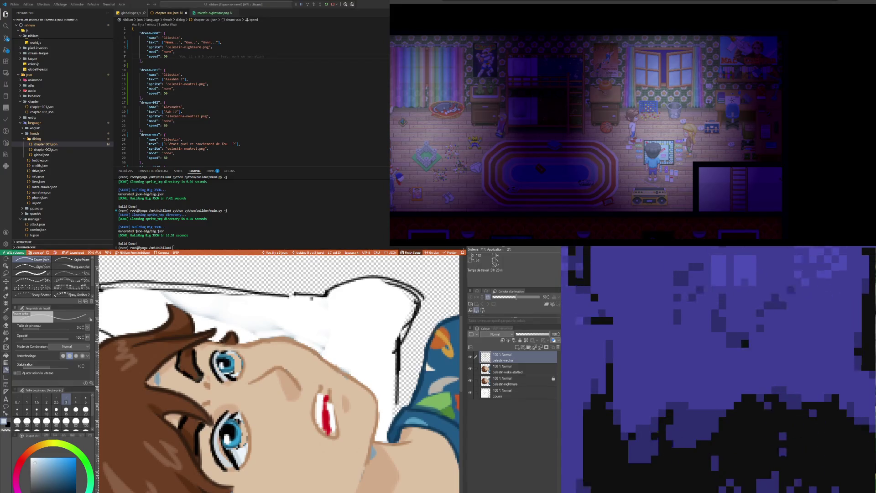
key("o")
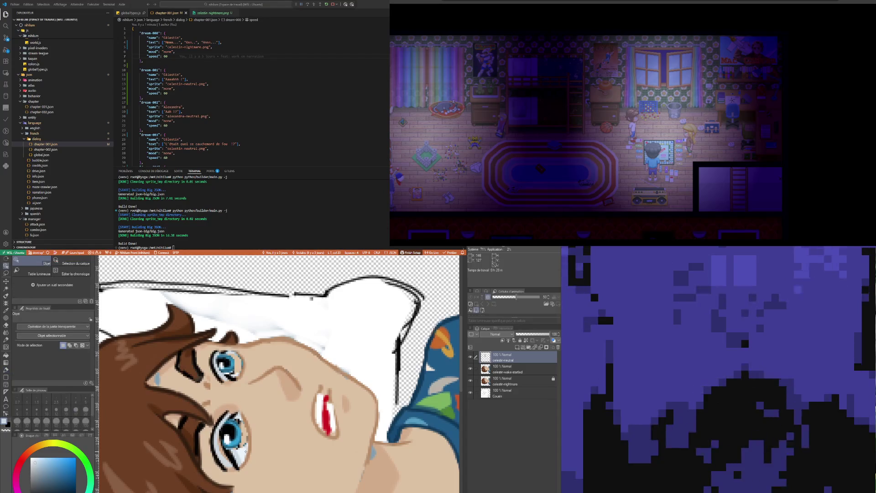
key("i")
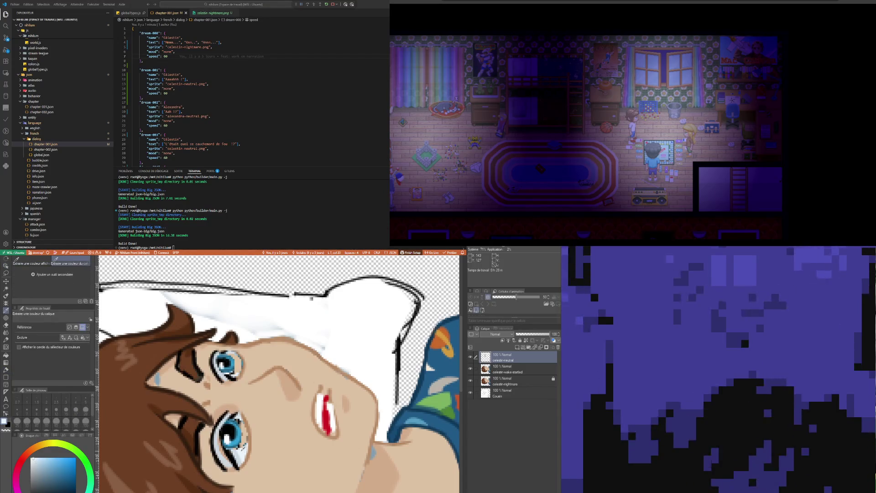
key("p")
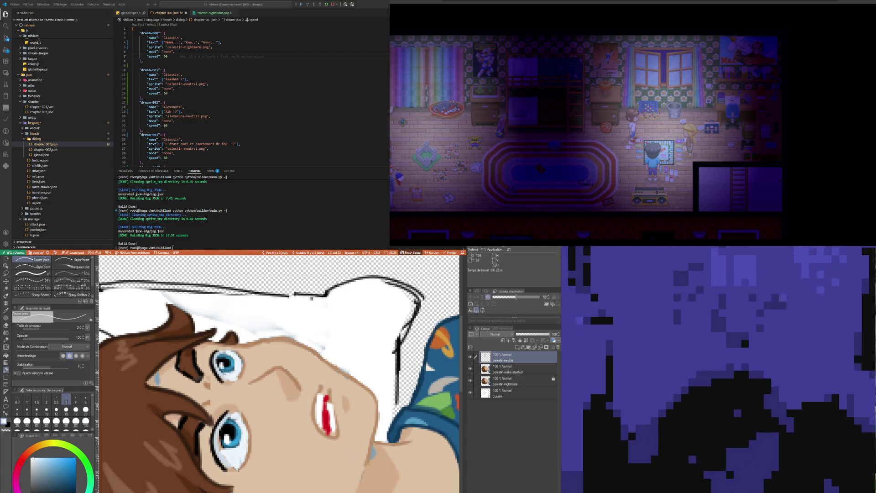
- Paint around Celestin's eyes with colours sampled from the face
key("i")
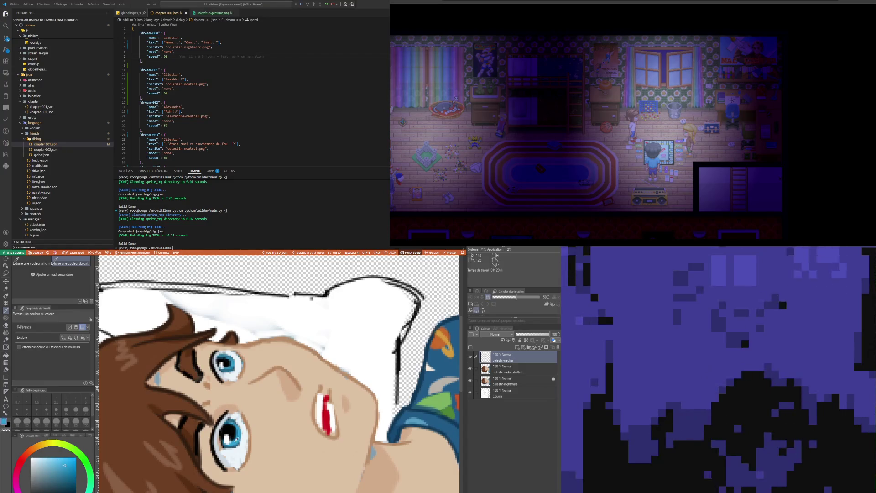
key("b")
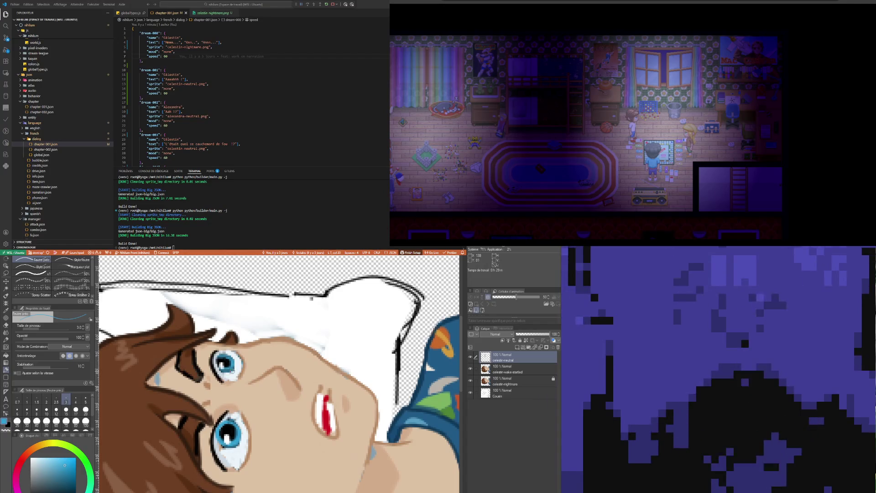
key("o")
key("i")
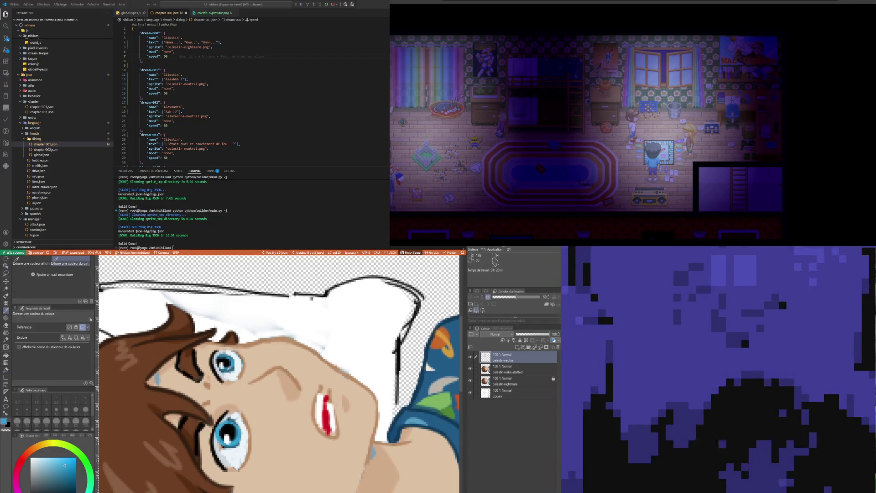
key("p")
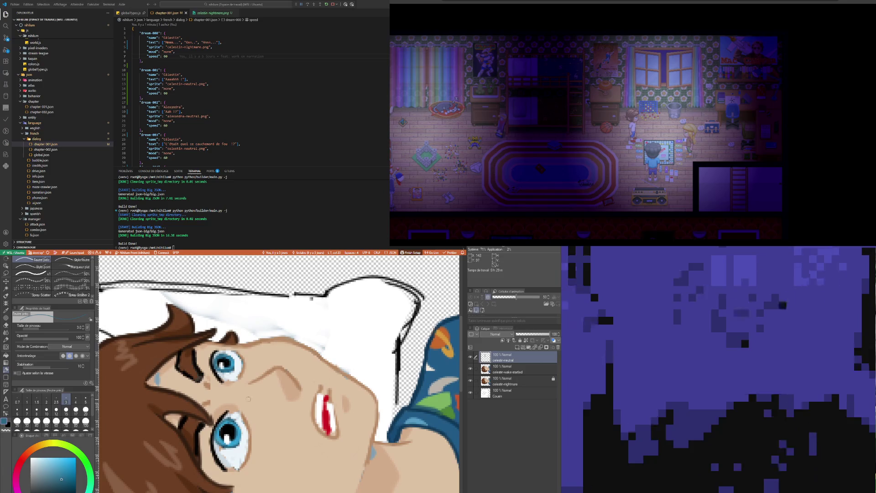
key("i")
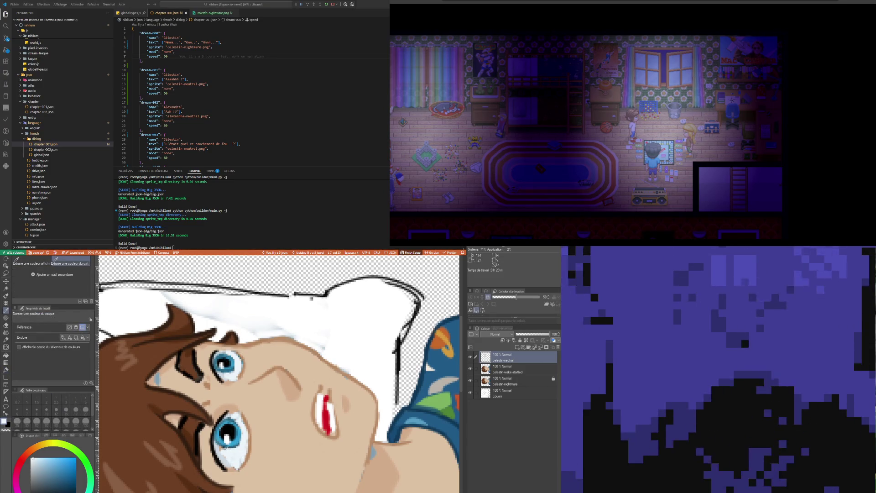
key("p")
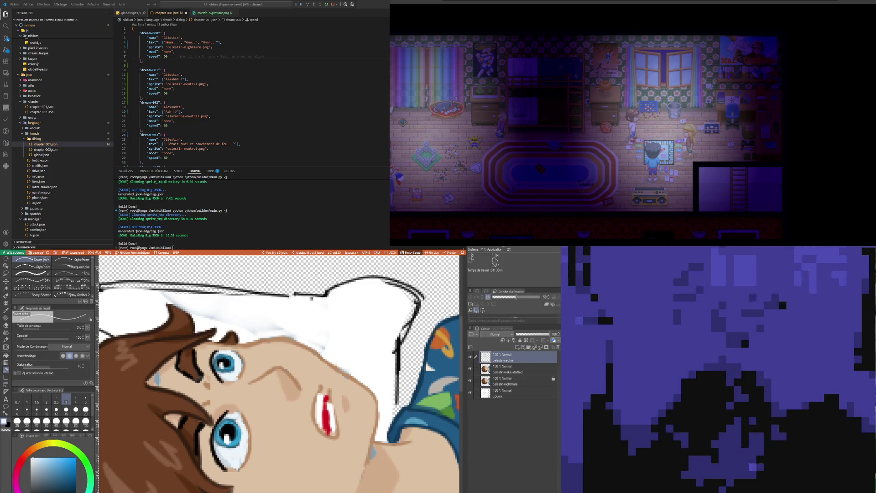
scroll(286, 449, "down", 2)
scroll(287, 449, "down", 3)
scroll(284, 446, "up", 1)
scroll(281, 442, "up", 2)
scroll(273, 436, "up", 1)
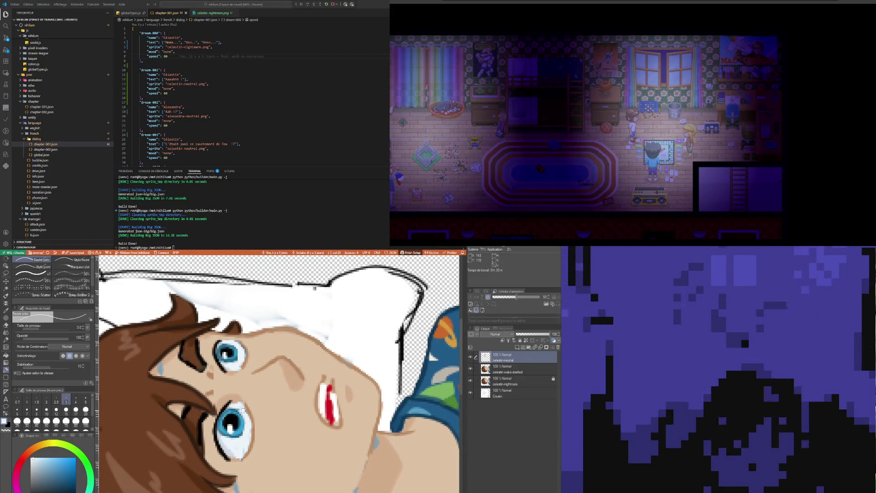
- Continue sampled-colour touch-ups on the light-blue sweat drops and face
key("i")
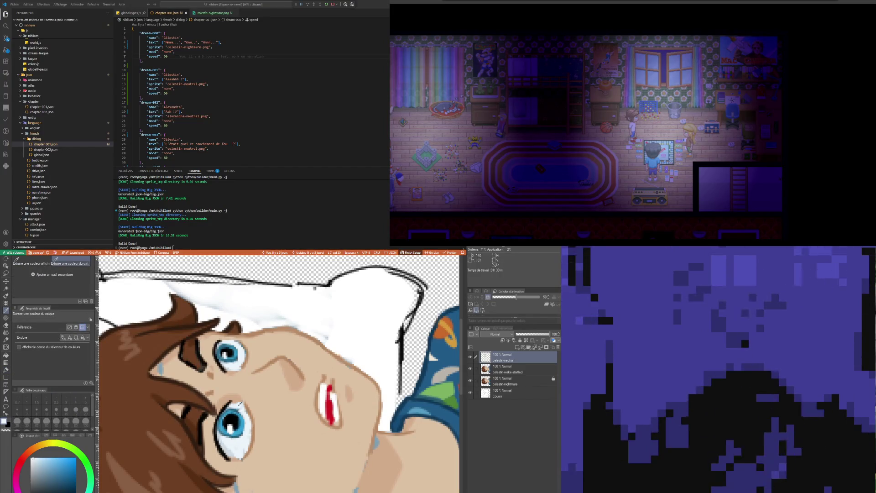
key("p")
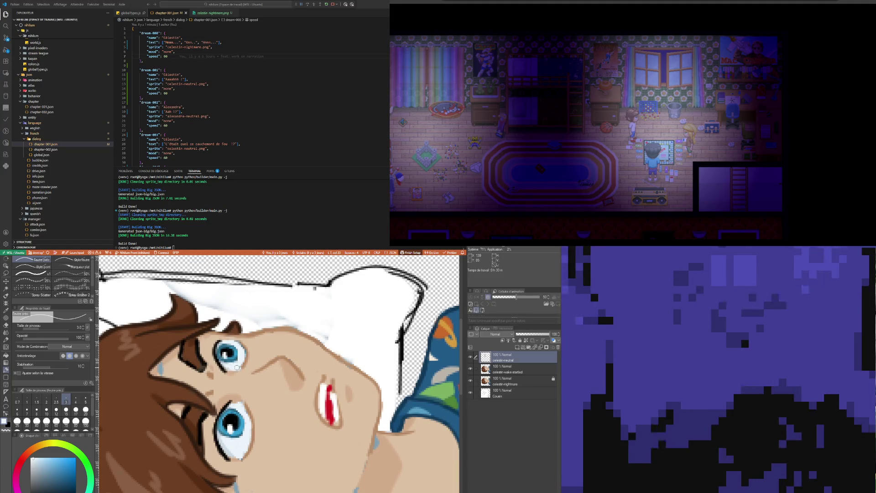
key("i")
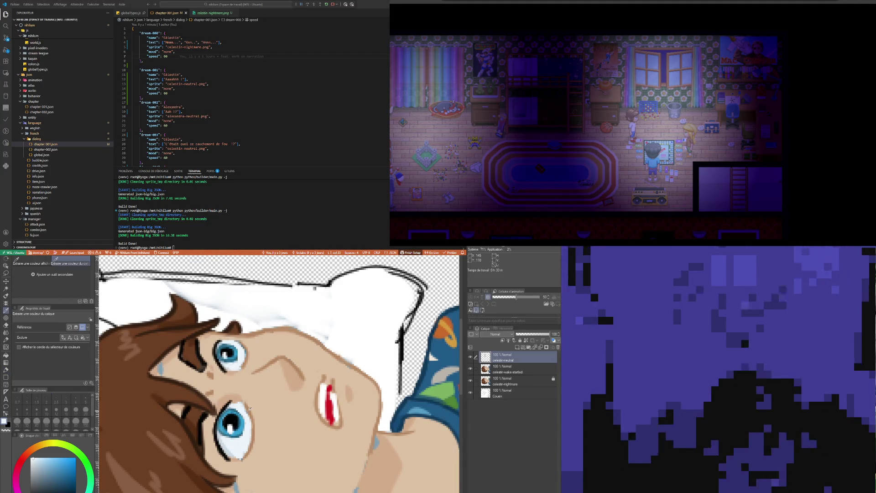
key("p")
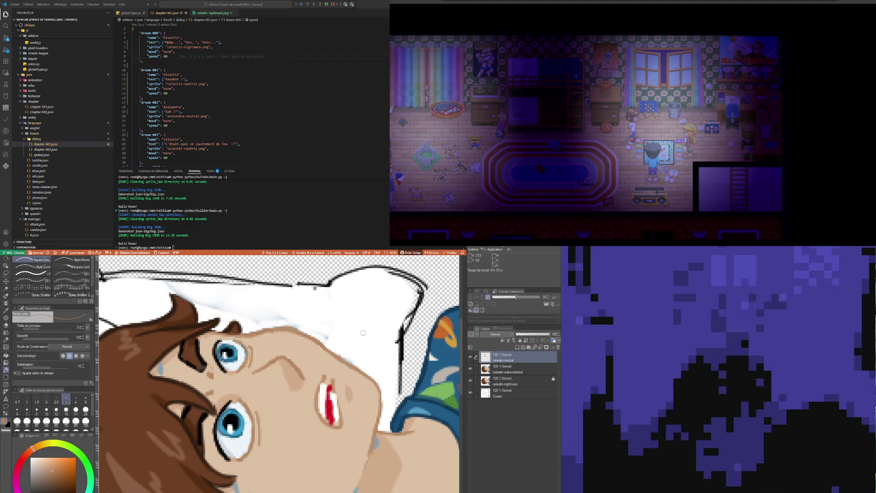
scroll(260, 399, "down", 3)
scroll(323, 384, "down", 1)
scroll(323, 383, "up", 1)
scroll(323, 384, "up", 2)
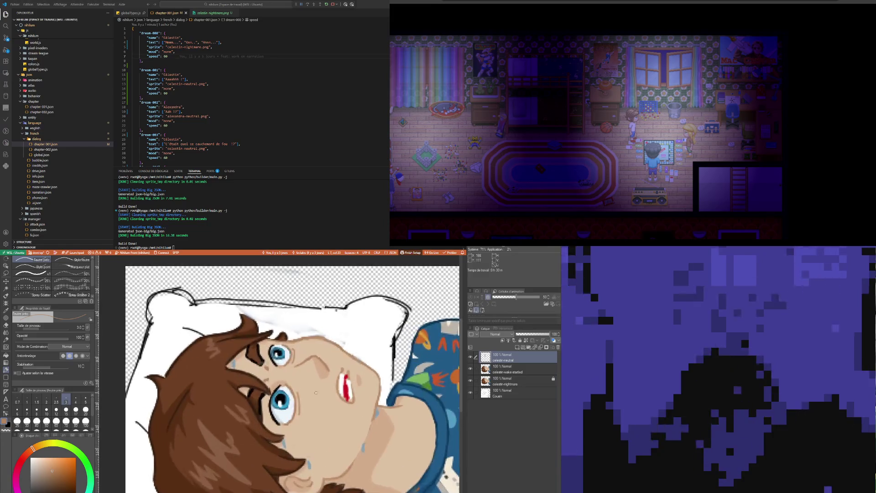
scroll(324, 384, "up", 2)
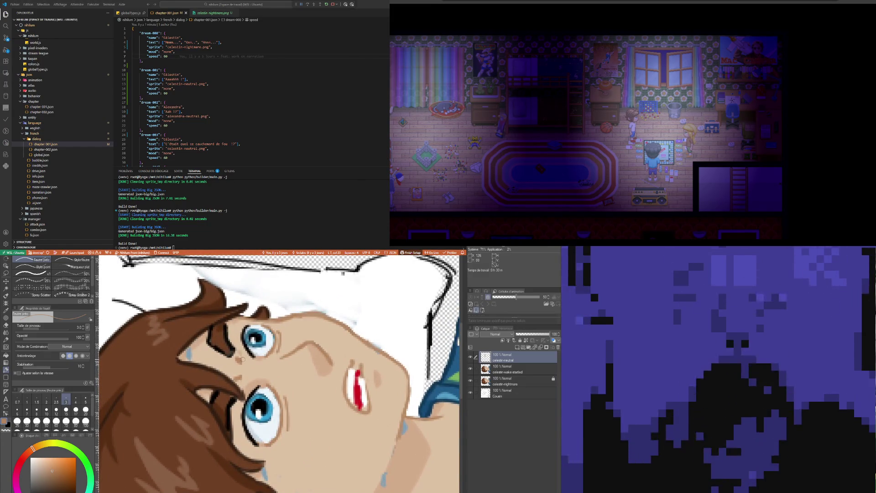
key("i")
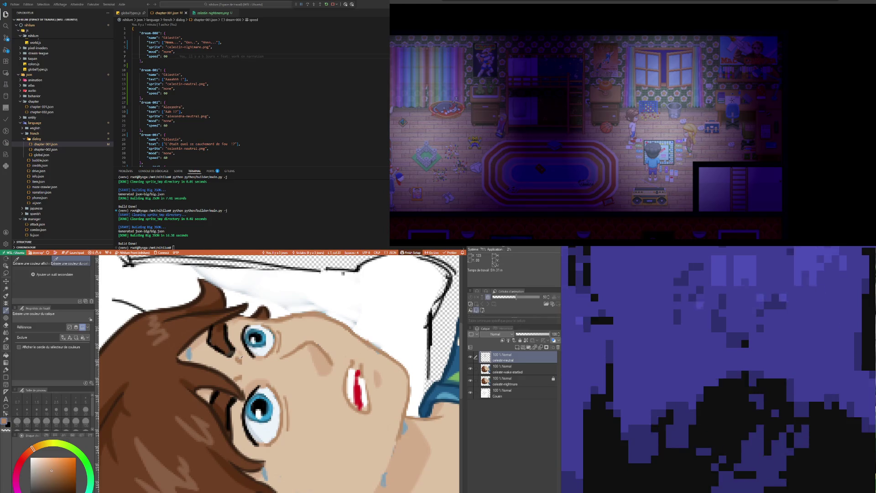
- Select the second sprite layer and sample a face colour for the pen
key("o")
left_click(241, 357)
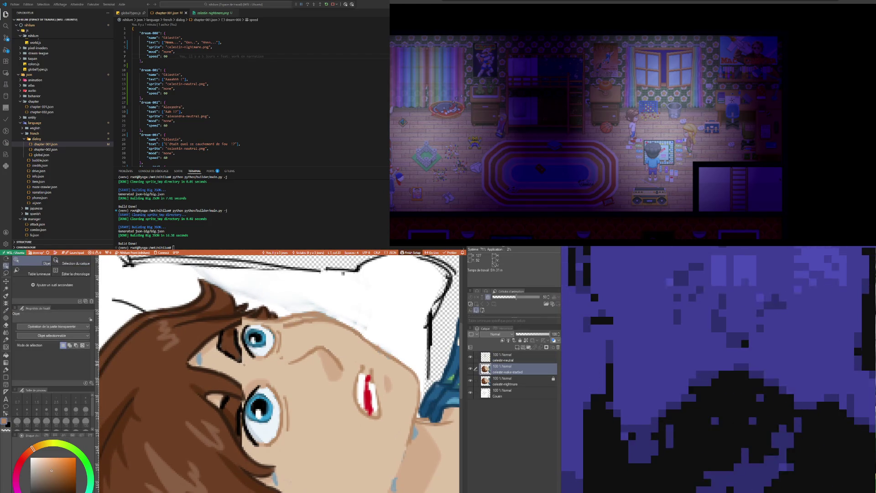
key("p")
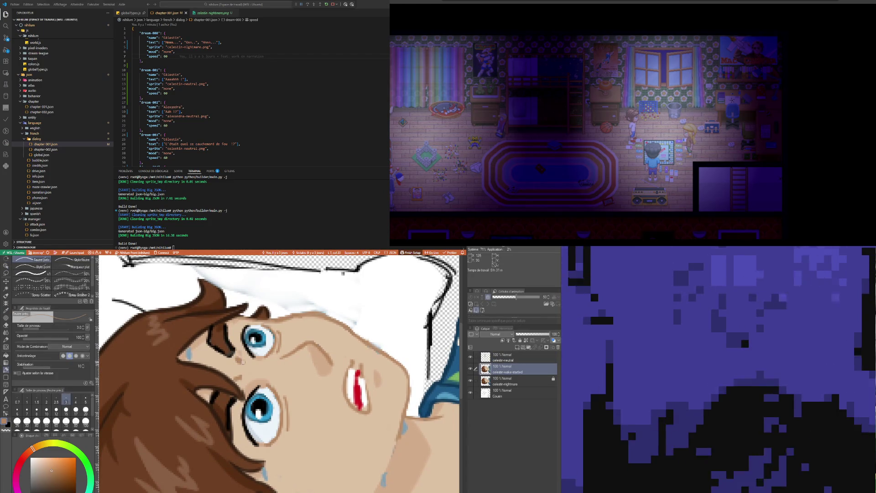
key("i")
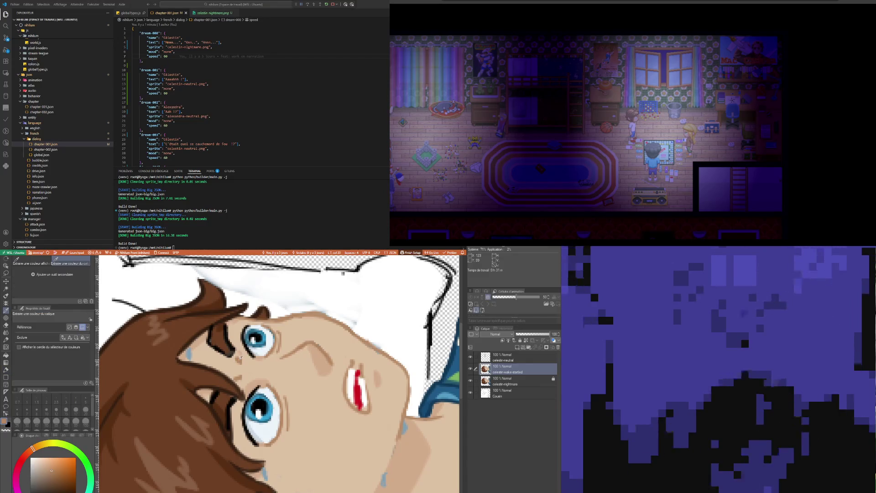
key("p")
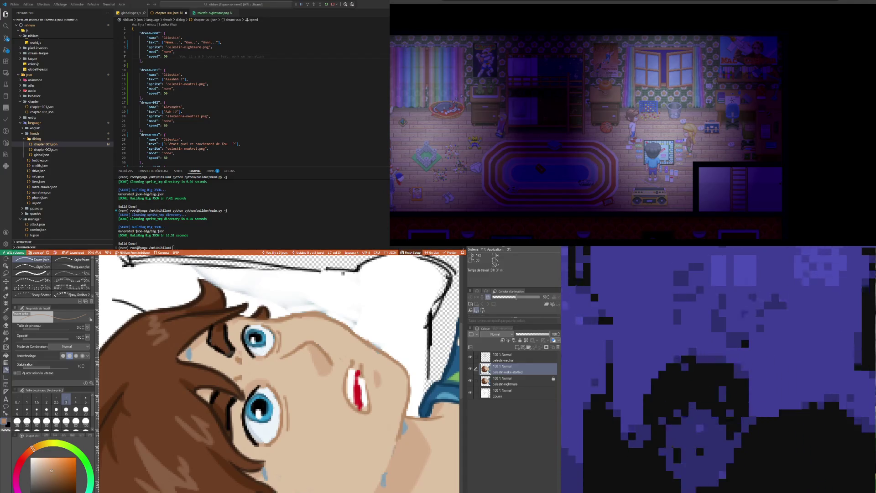
- Remove the top sprite layer, leaving three layers in the stack
left_click(507, 359)
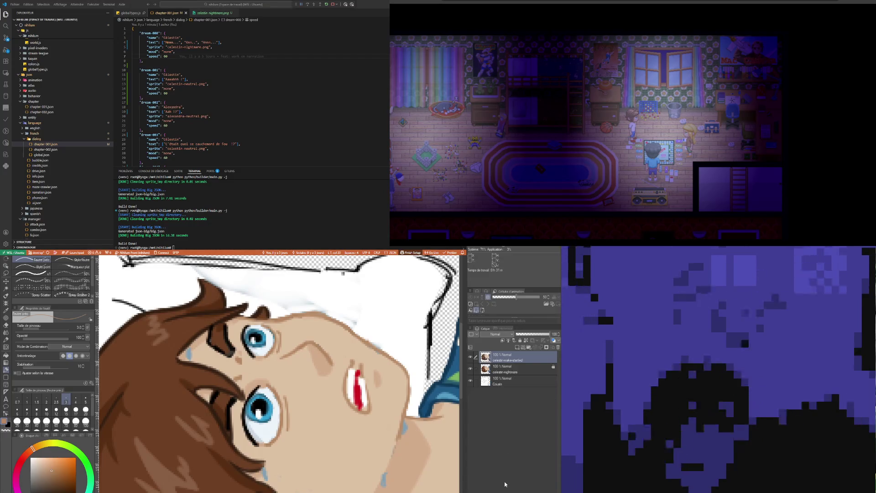
key("ctrl+e")
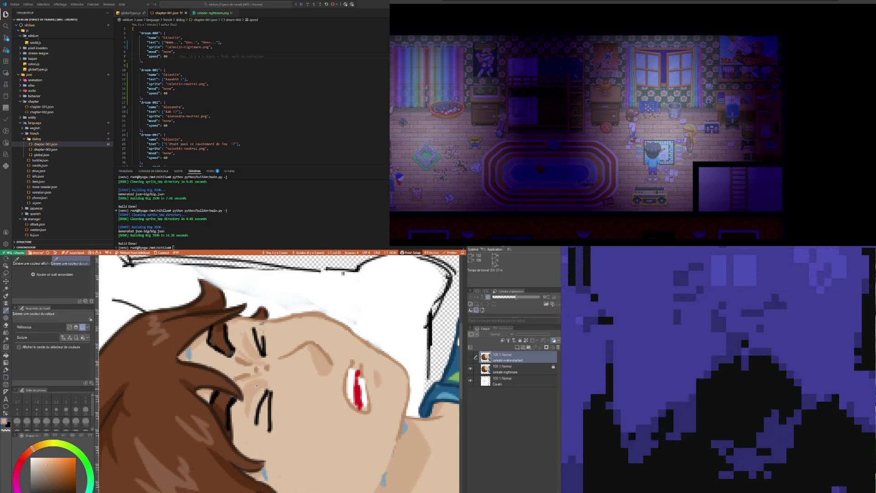
key("b")
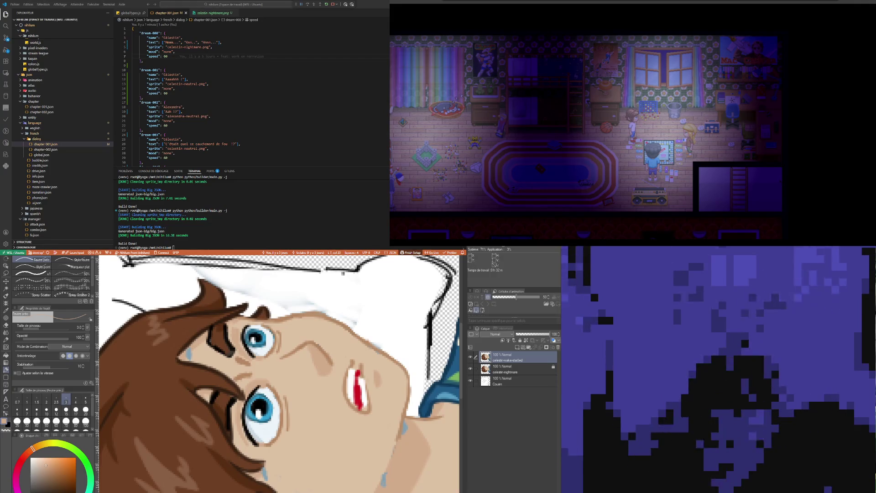
scroll(279, 373, "down", 2)
scroll(279, 373, "down", 3)
scroll(311, 394, "up", 2)
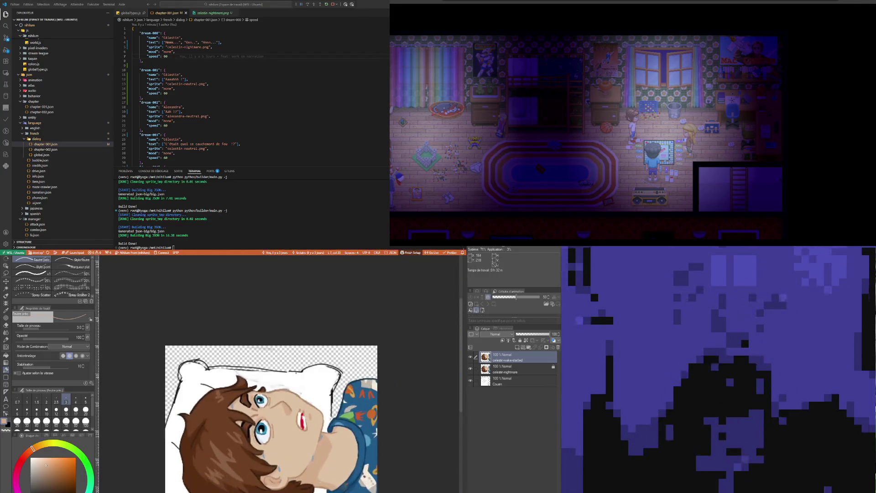
scroll(311, 394, "up", 2)
scroll(311, 394, "up", 1)
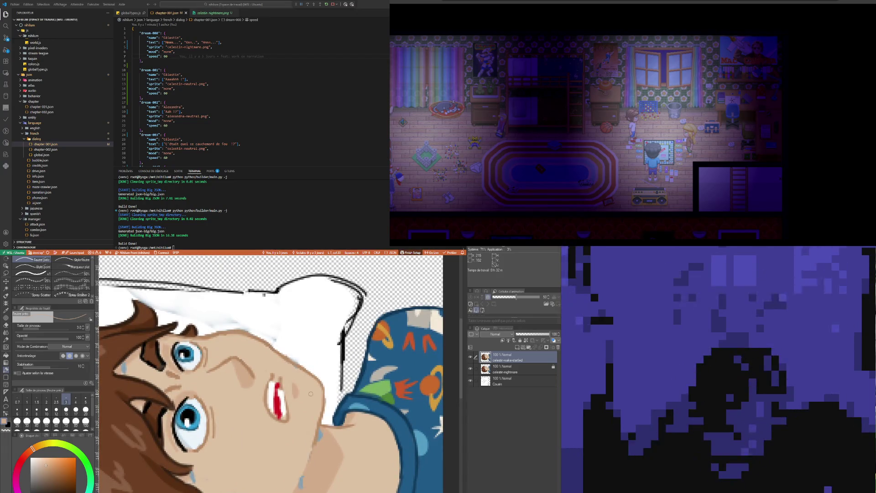
scroll(222, 373, "down", 3)
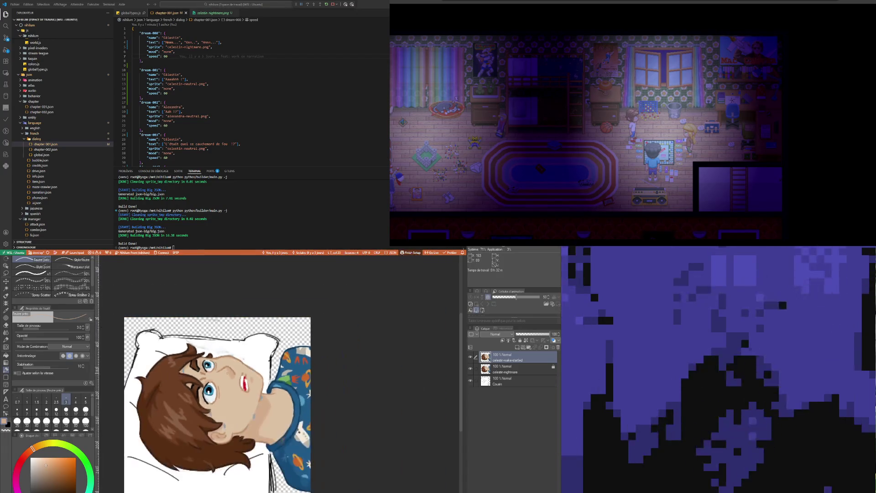
scroll(233, 375, "up", 2)
scroll(241, 379, "up", 1)
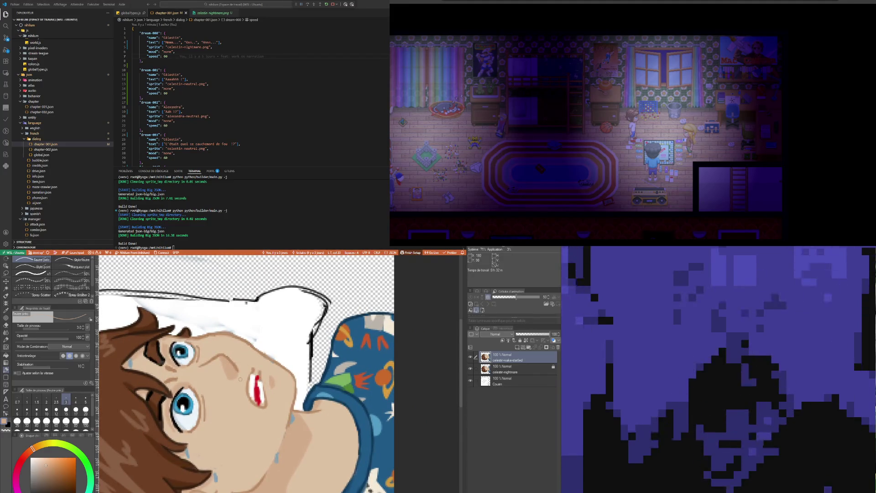
scroll(240, 379, "down", 2)
scroll(241, 379, "down", 1)
scroll(242, 380, "up", 2)
scroll(249, 380, "up", 2)
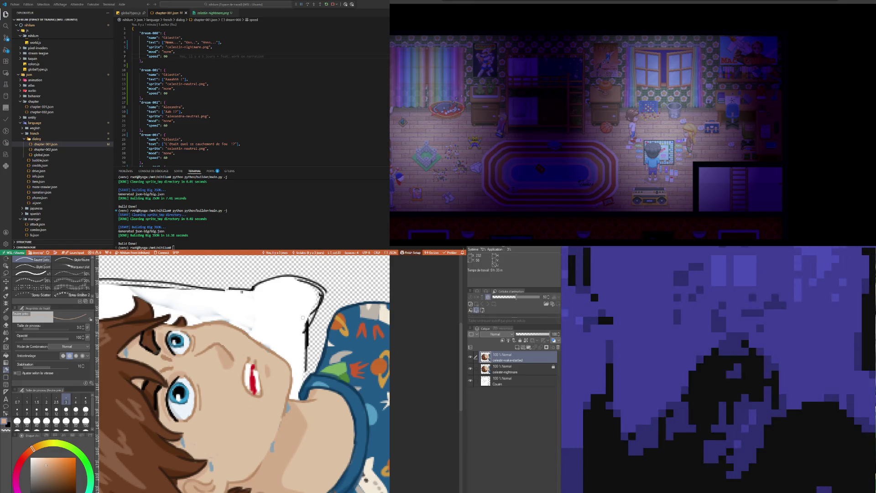
scroll(295, 374, "down", 2)
scroll(295, 375, "down", 1)
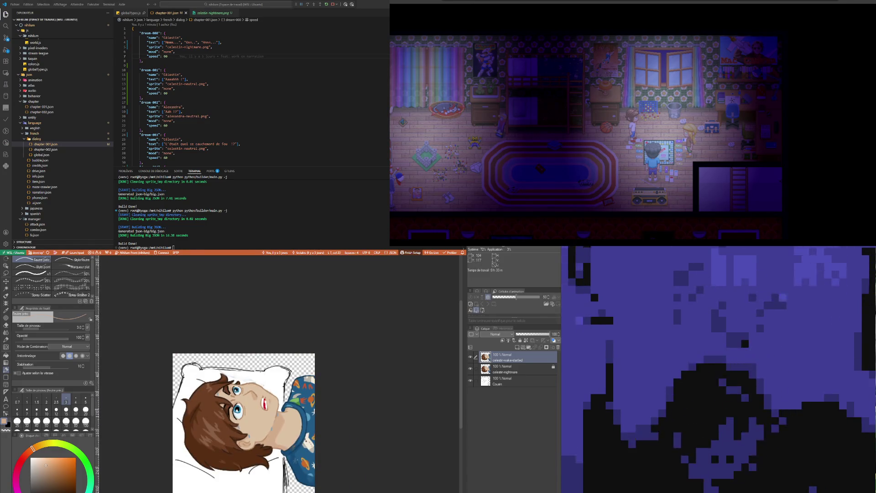
scroll(295, 375, "down", 1)
scroll(231, 403, "up", 1)
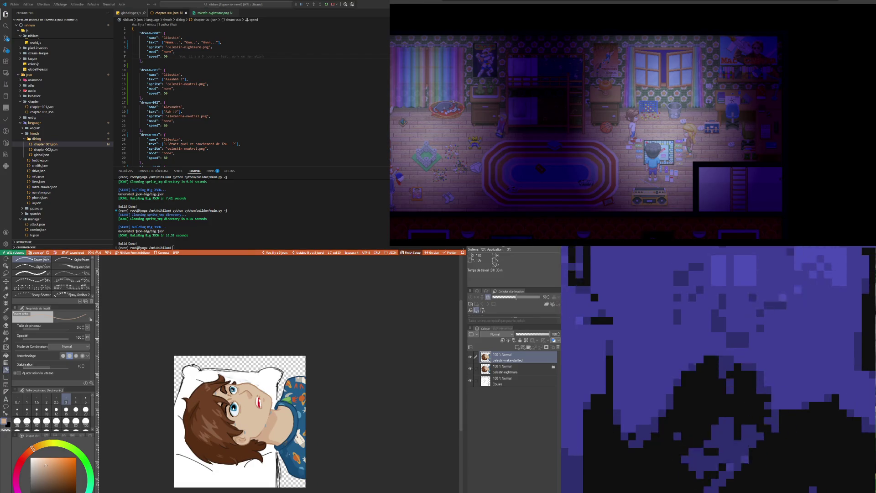
scroll(231, 403, "up", 1)
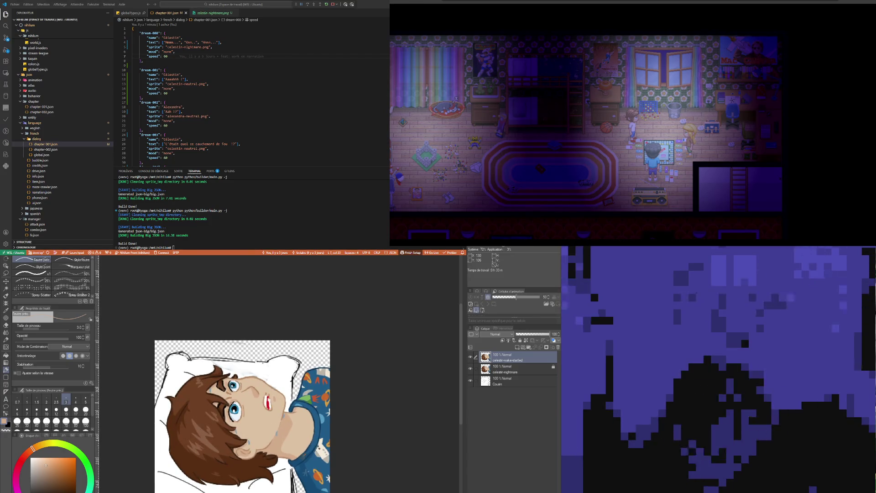
scroll(282, 419, "up", 1)
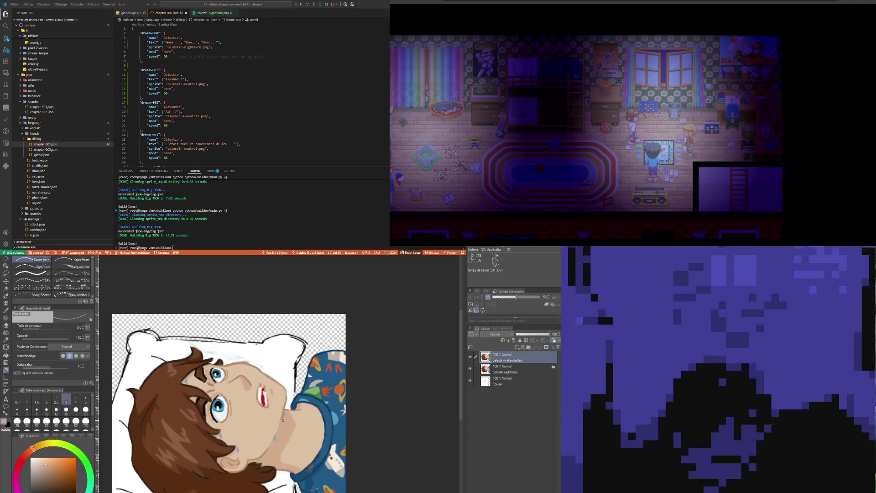
scroll(283, 420, "down", 2)
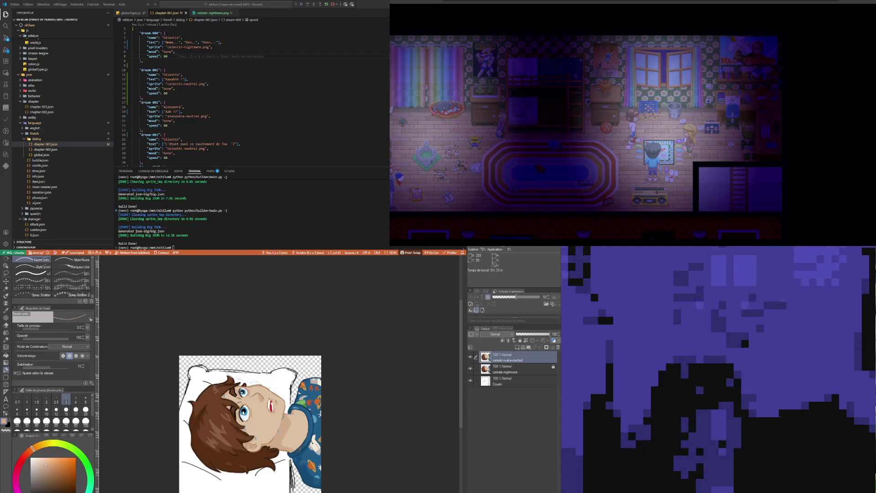
scroll(269, 408, "up", 1)
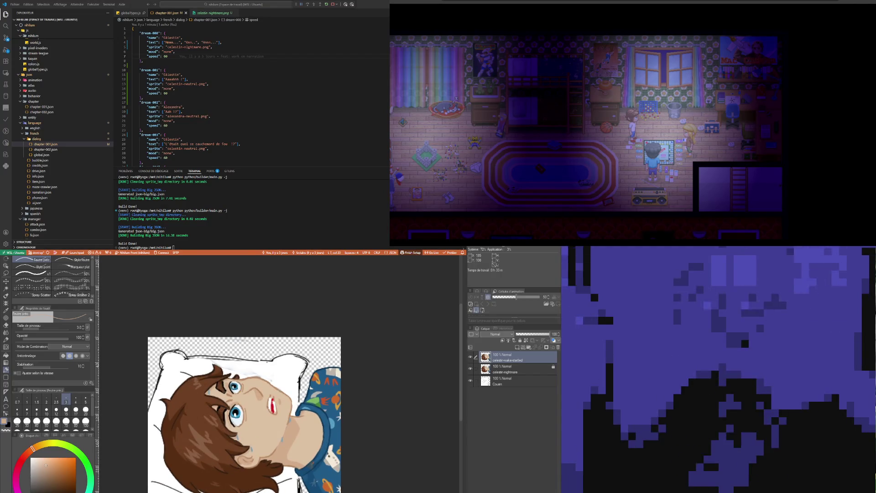
scroll(266, 414, "down", 1)
scroll(266, 414, "up", 1)
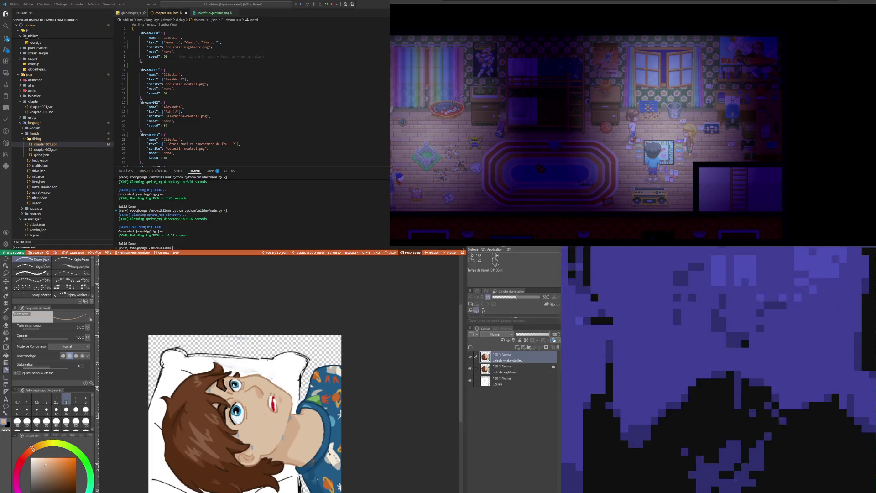
scroll(270, 406, "up", 1)
scroll(274, 408, "up", 2)
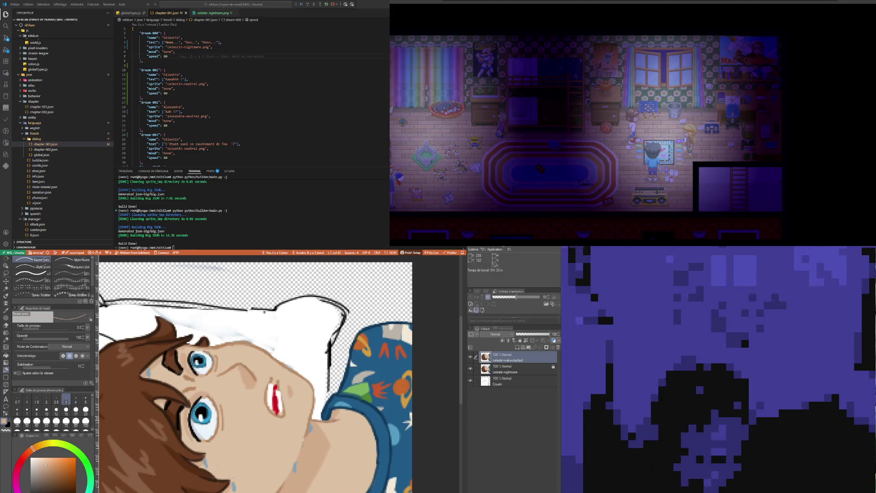
scroll(295, 420, "up", 1)
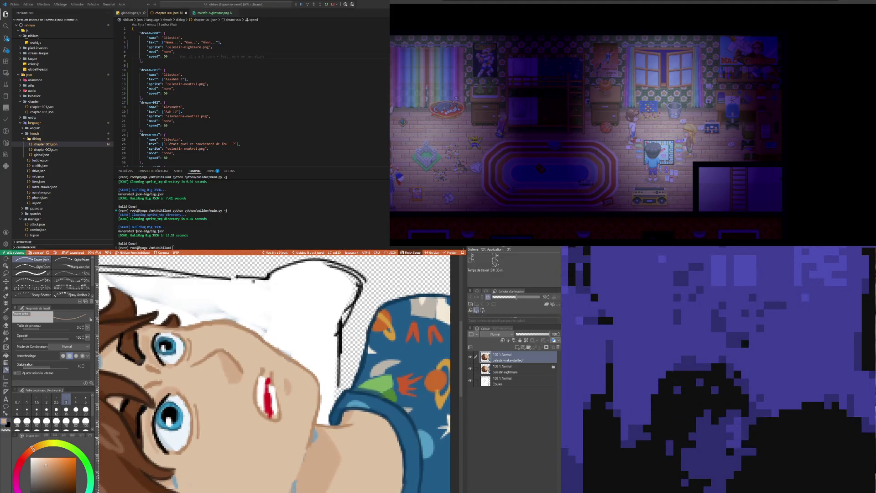
- Cycle through the open drawings back to the celestin-wake-startled sprite
key("ctrl+Tab")
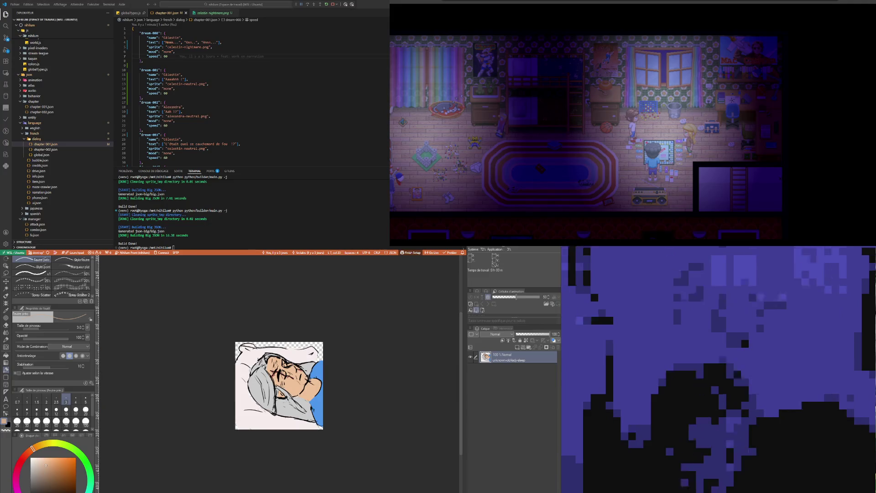
key("ctrl+Tab")
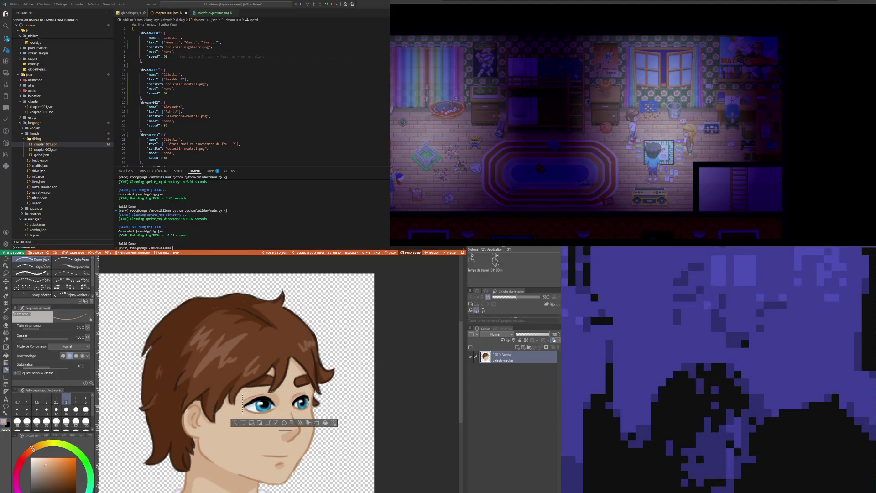
key("ctrl+Tab")
scroll(273, 373, "down", 3)
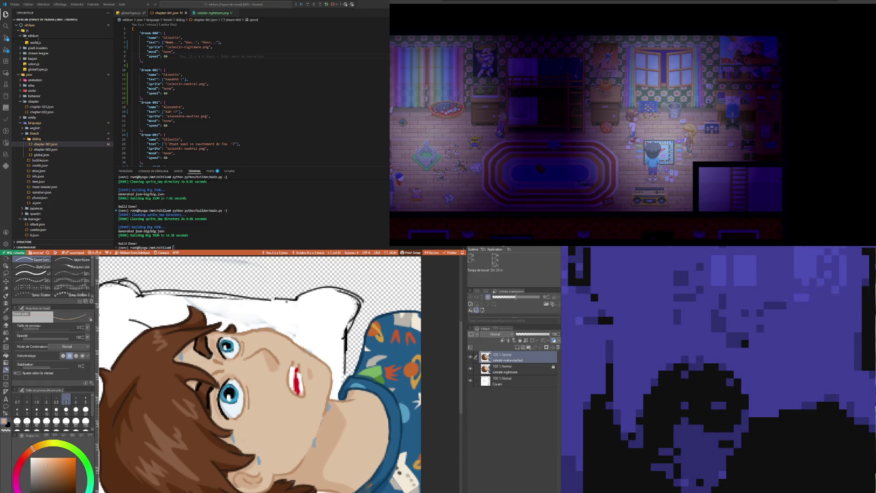
- Duplicate the celestin-wake-startled layer and make the top copy active
key("ctrl+c")
key("ctrl+v")
key("alt+bracketleft")
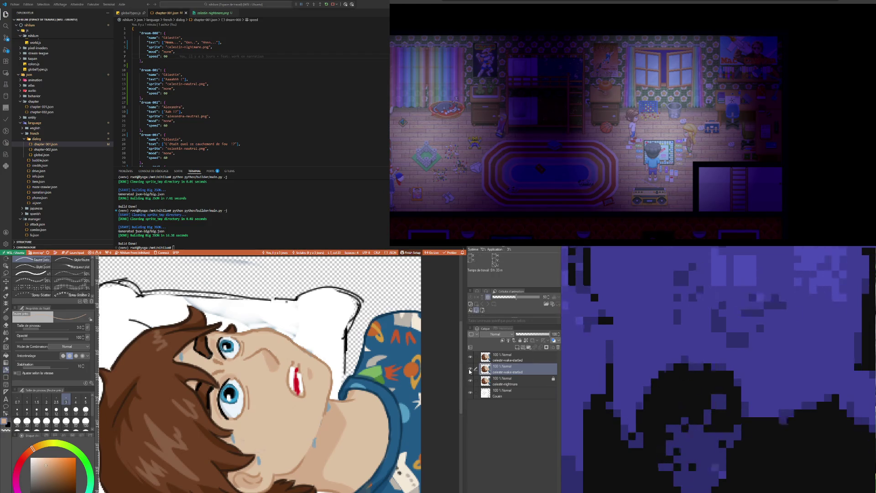
left_click(512, 358)
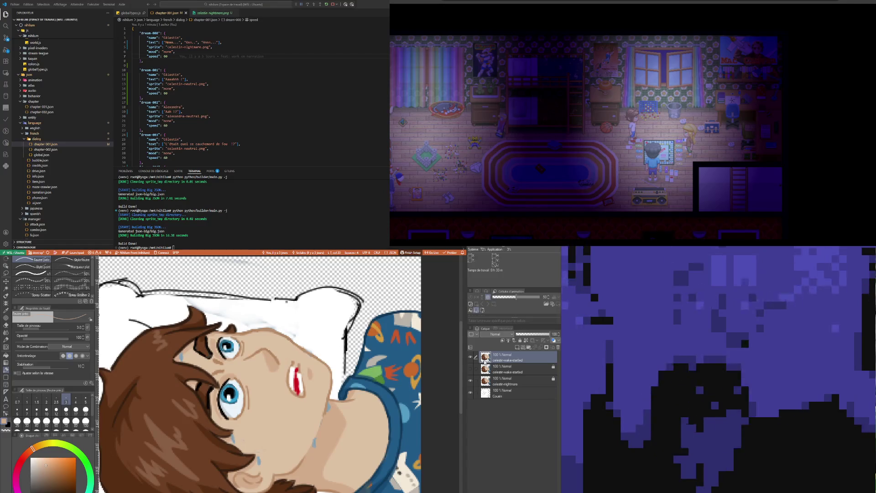
scroll(332, 387, "up", 1)
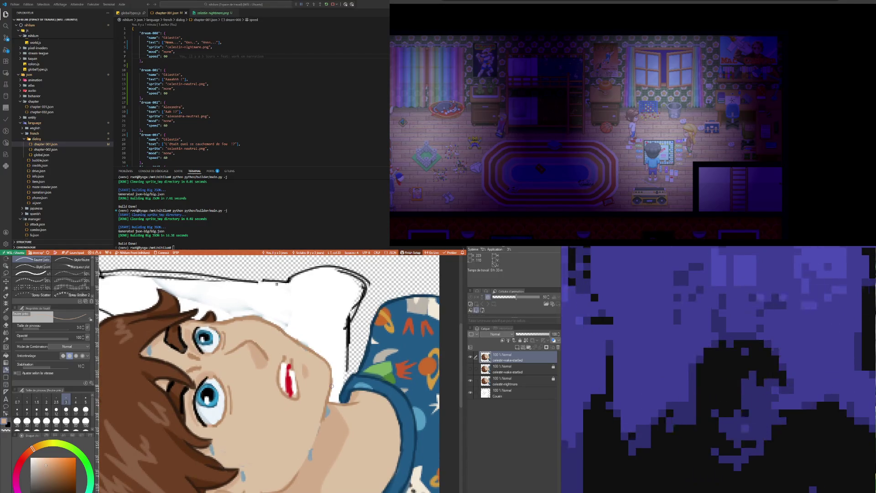
- Sample colours from the face and settle on the Feutre préc. fine pen for the mouth
key("i")
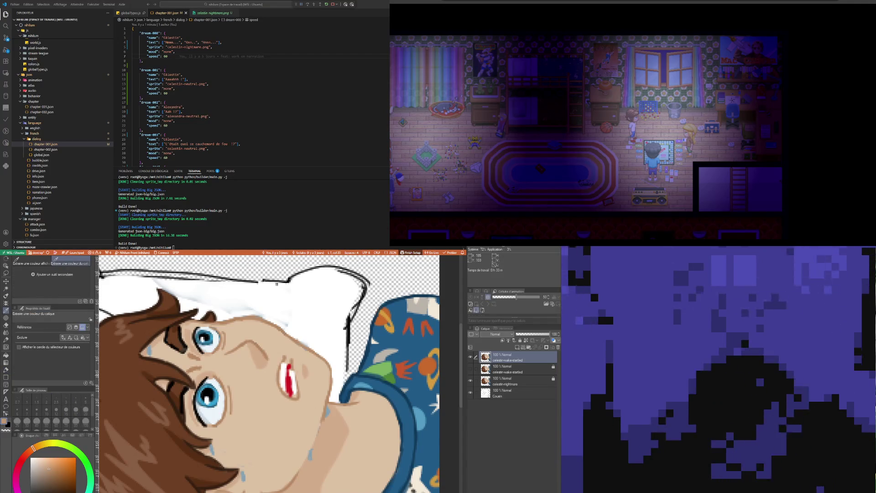
key("b")
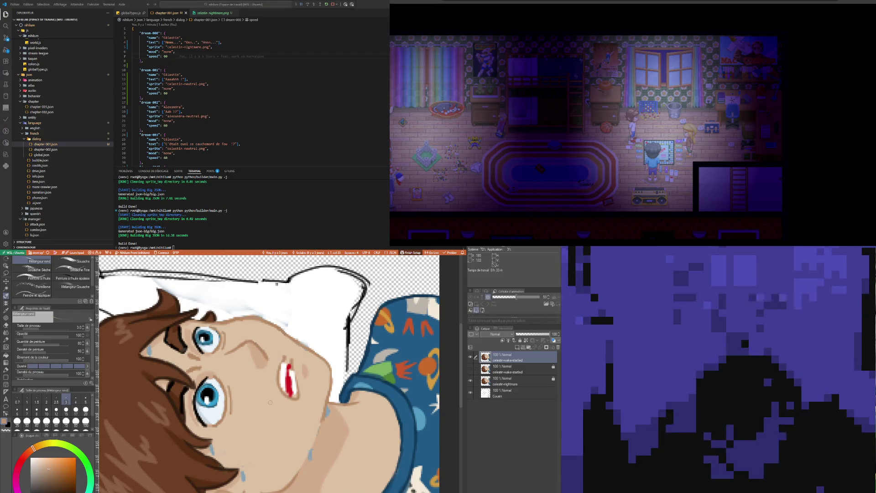
key("i")
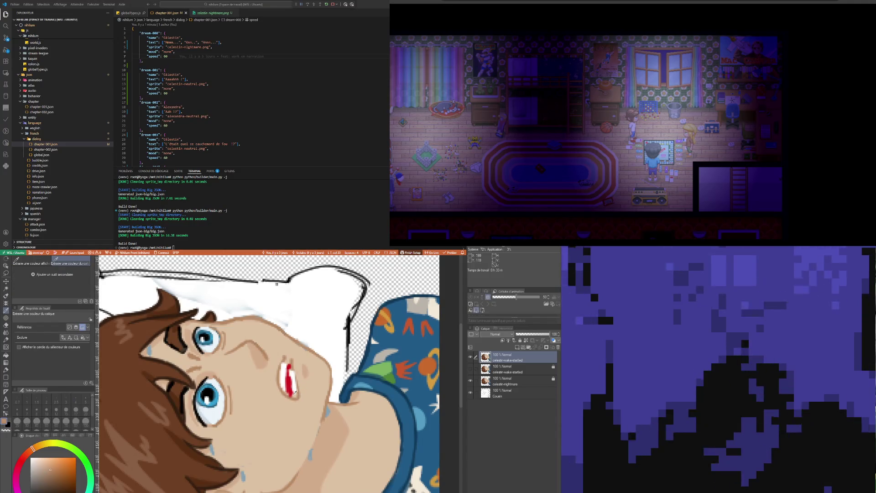
key("p")
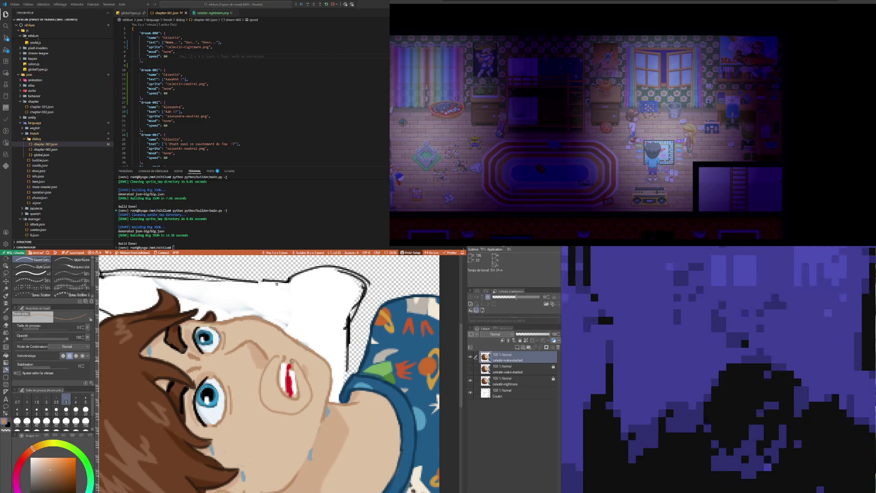
key("i")
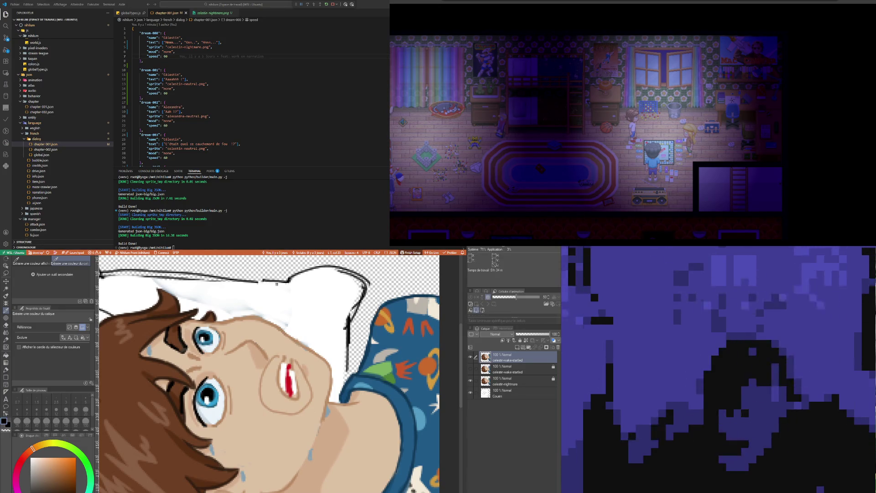
key("b")
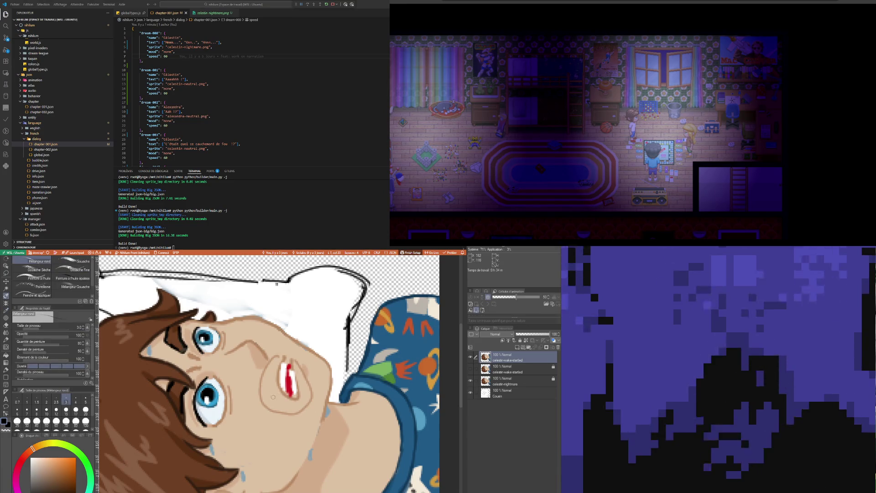
key("p")
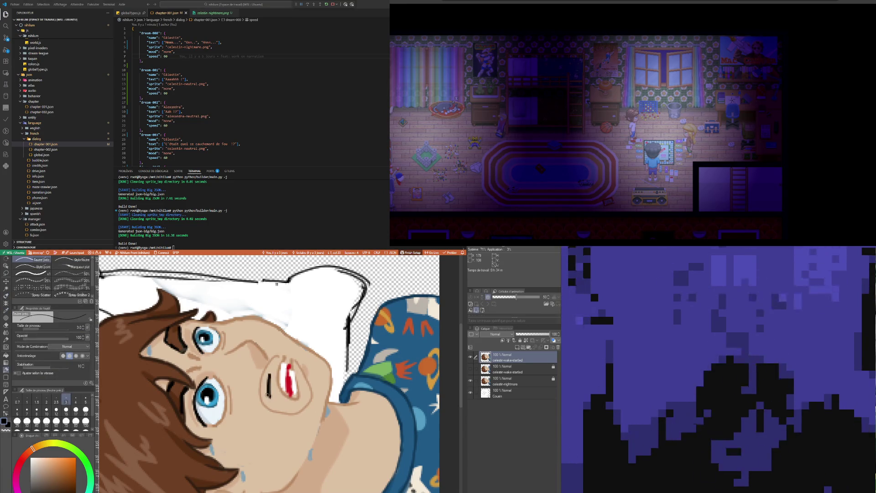
- Stroke black over Celestin's small red mouth until it is a filled open oval
left_click_drag(265, 376, 308, 390)
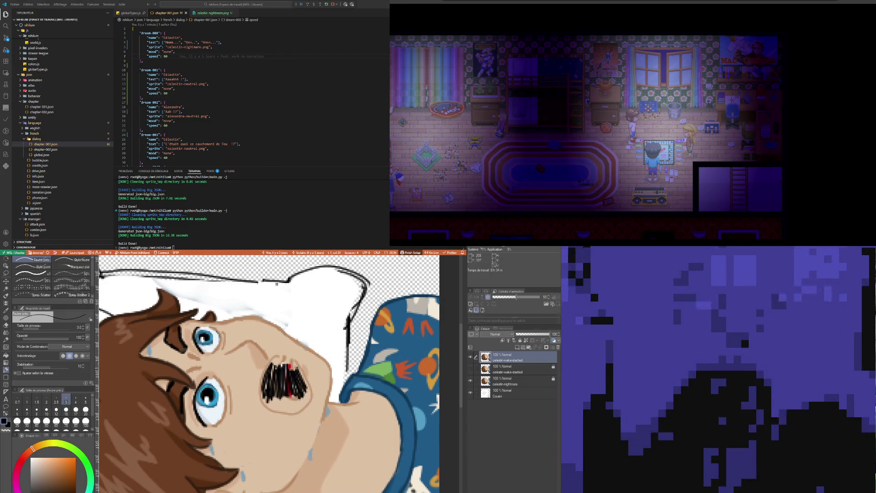
left_click_drag(301, 387, 282, 383)
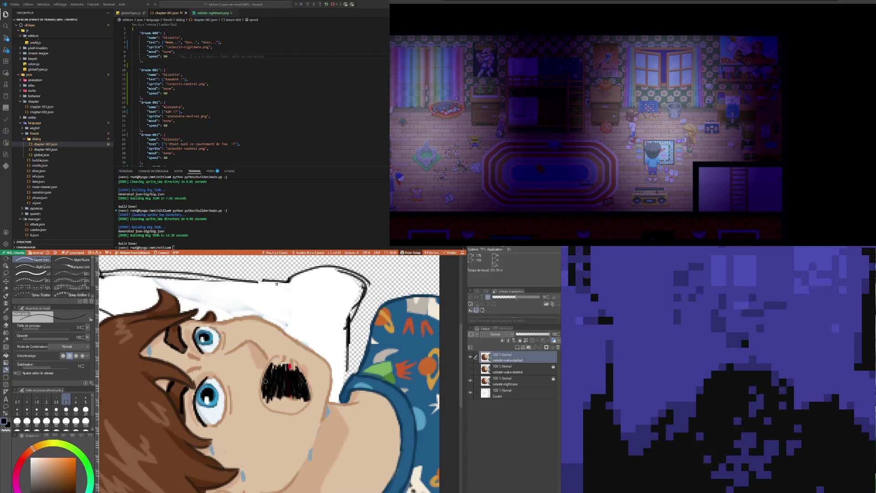
left_click_drag(274, 360, 295, 369)
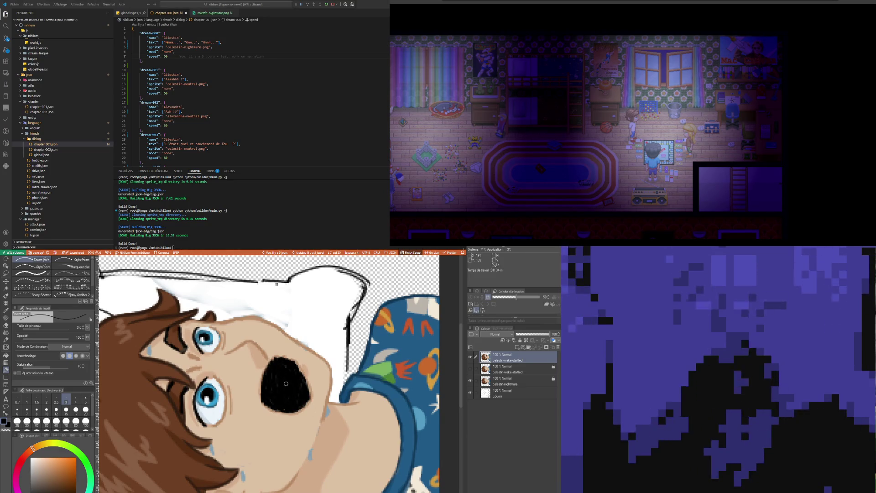
key("i")
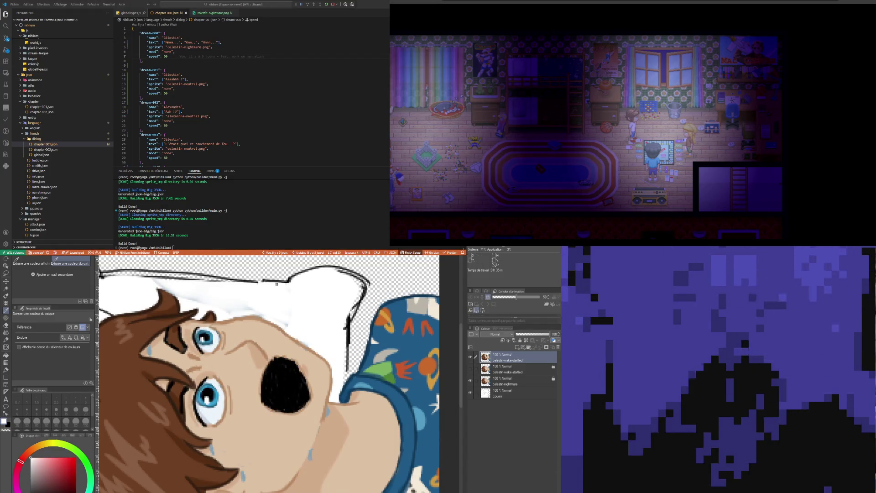
key("b")
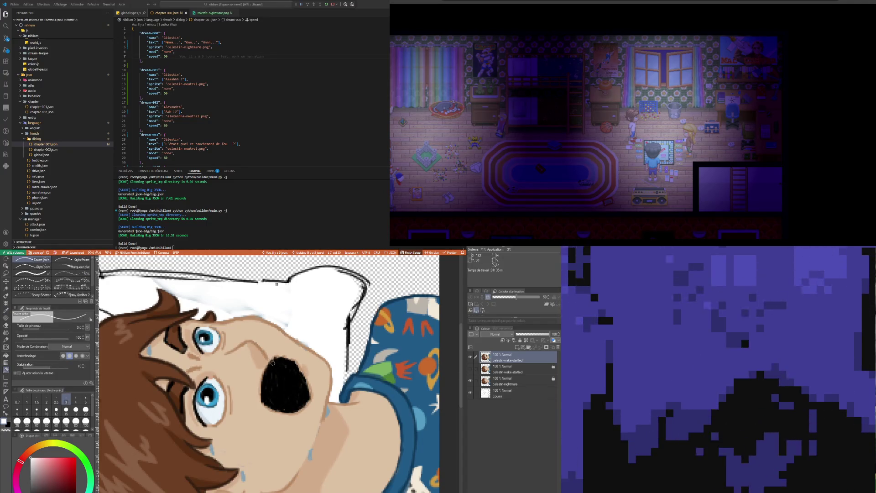
- Paint curved white highlight strokes along the left rim of the black mouth
left_click_drag(273, 358, 266, 408)
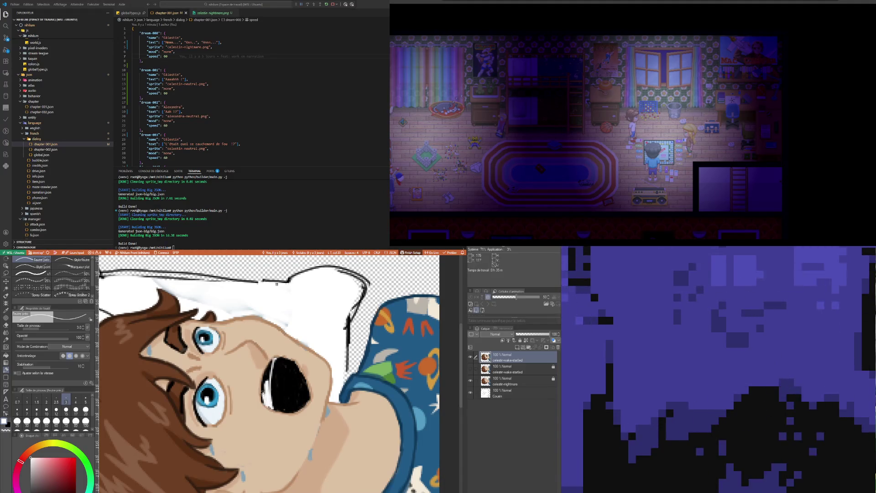
left_click_drag(267, 363, 266, 391)
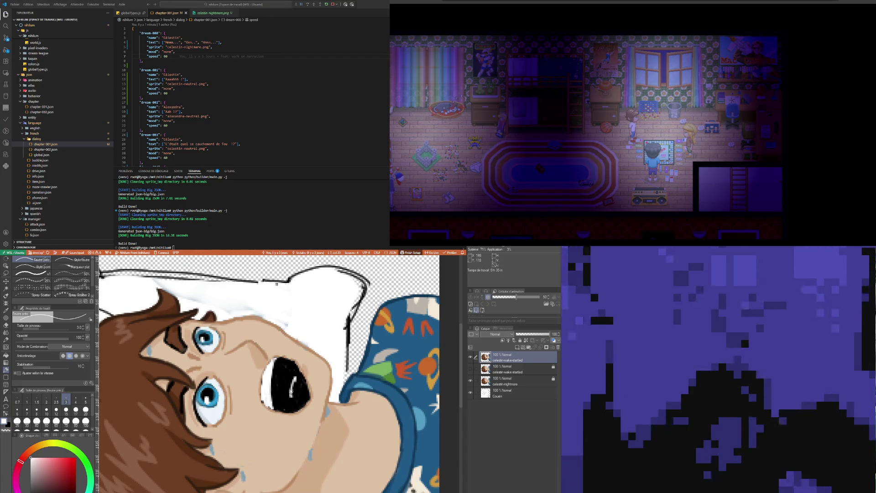
left_click_drag(301, 377, 299, 399)
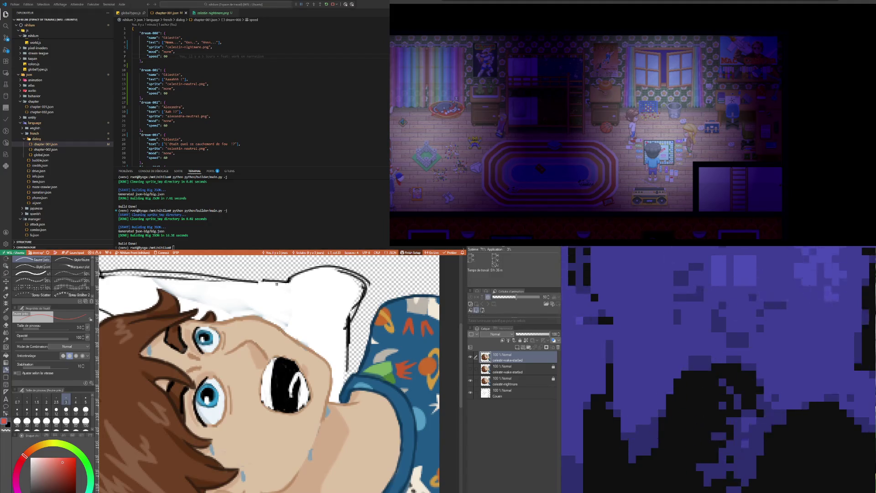
key("ctrl+Tab")
scroll(283, 374, "up", 2)
scroll(283, 374, "up", 1)
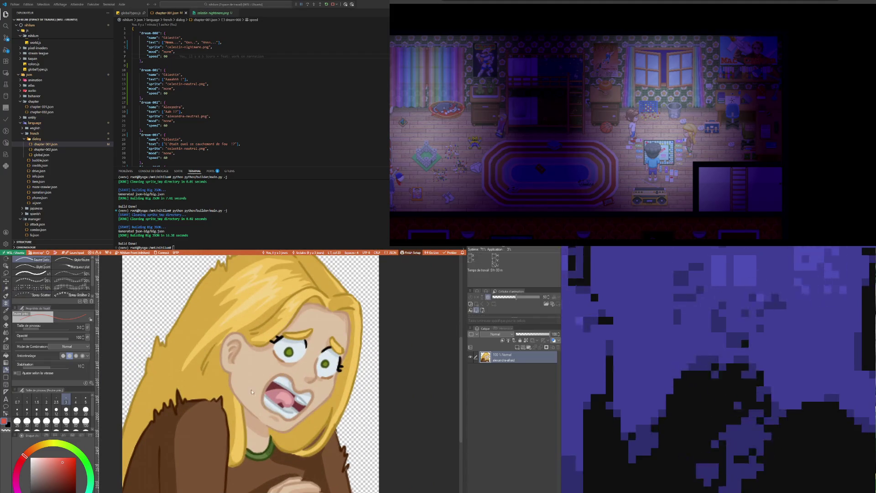
- Sample a mouth colour from Alexandra's sprite and return to Celestin with the fine pen
key("b")
key("i")
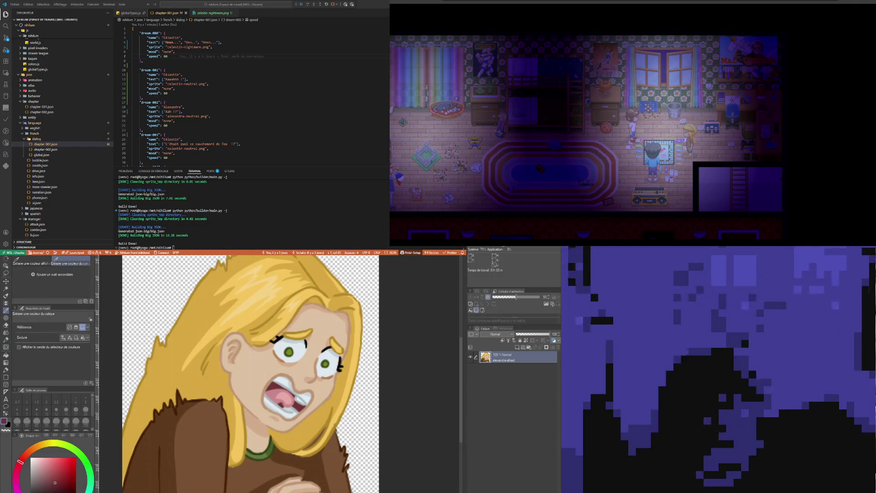
key("ctrl+Tab")
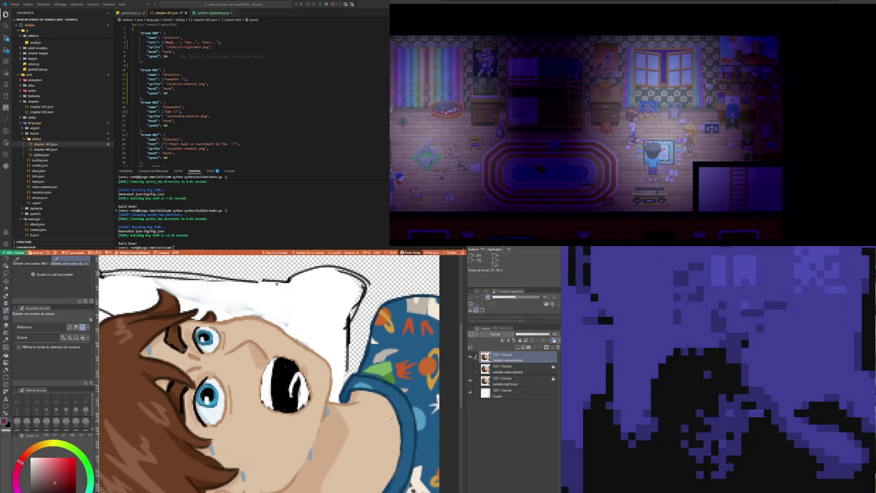
key("p")
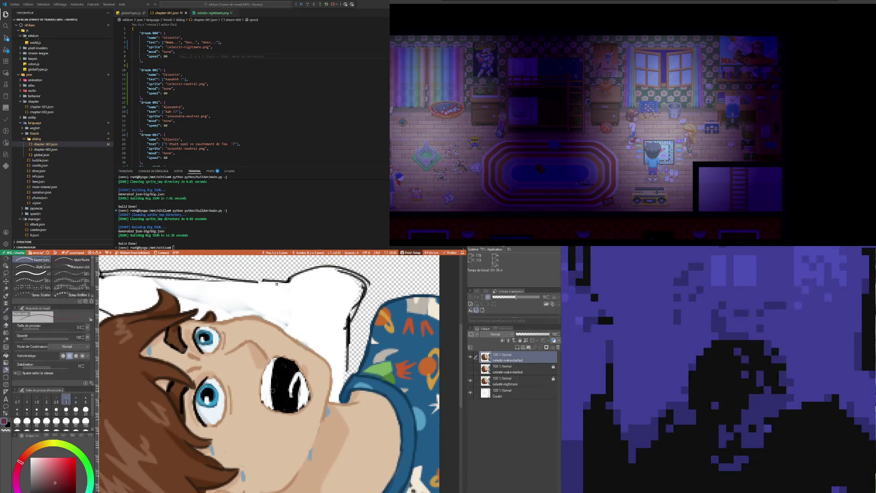
- Paint dark red strokes inside the open mouth, resampling a tan-brown from the drawing
left_click_drag(274, 404, 277, 380)
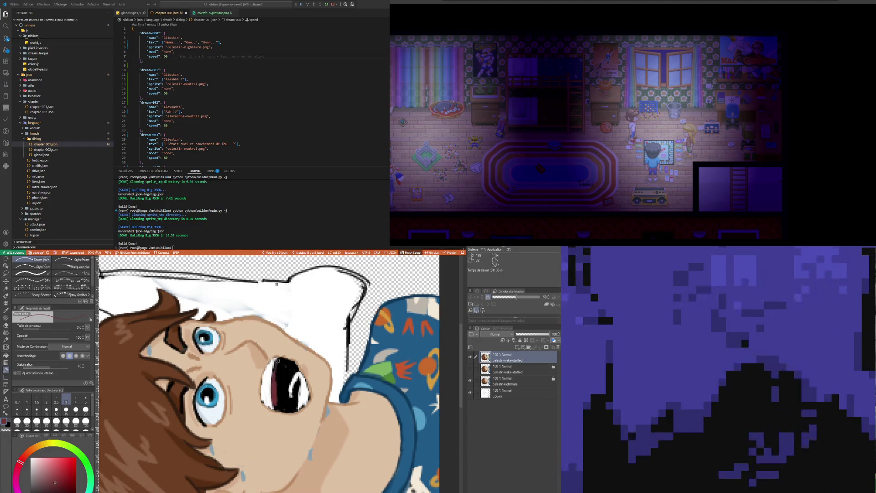
left_click_drag(273, 397, 292, 366)
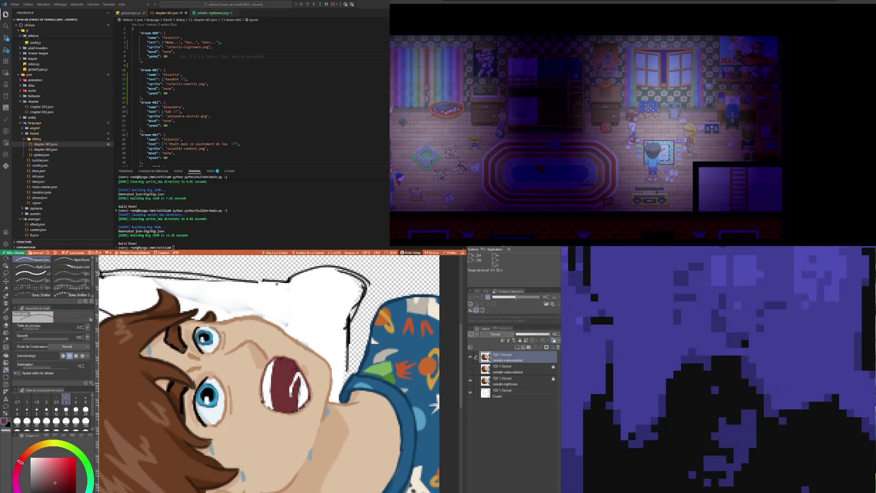
key("i")
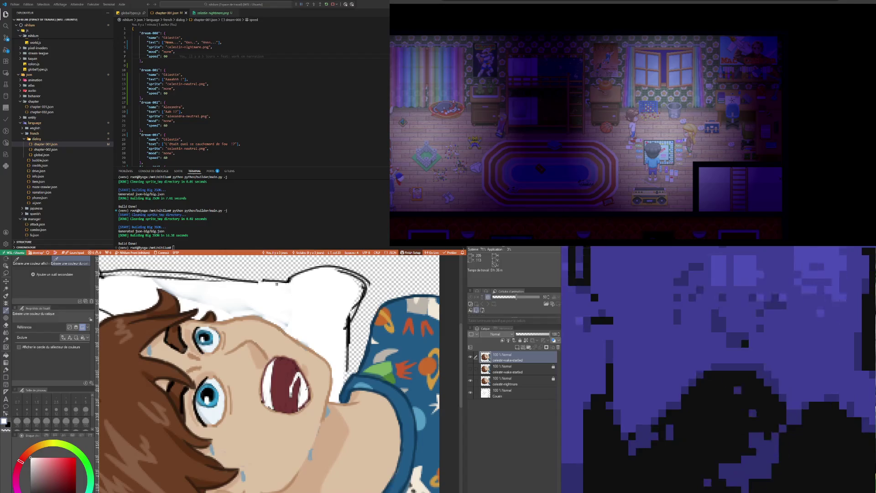
key("p")
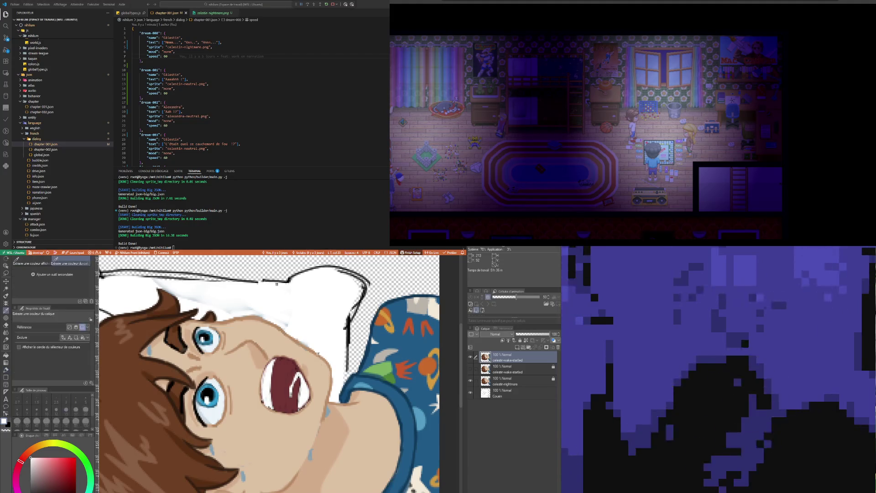
key("i")
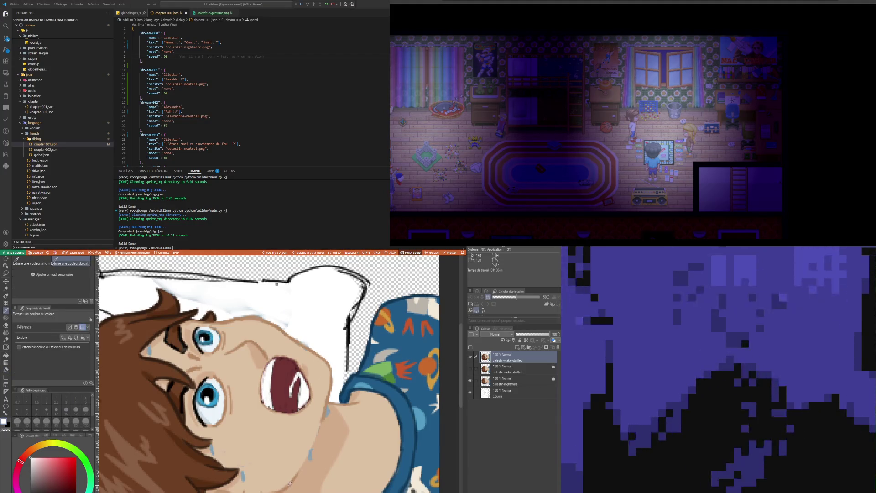
left_click(239, 321)
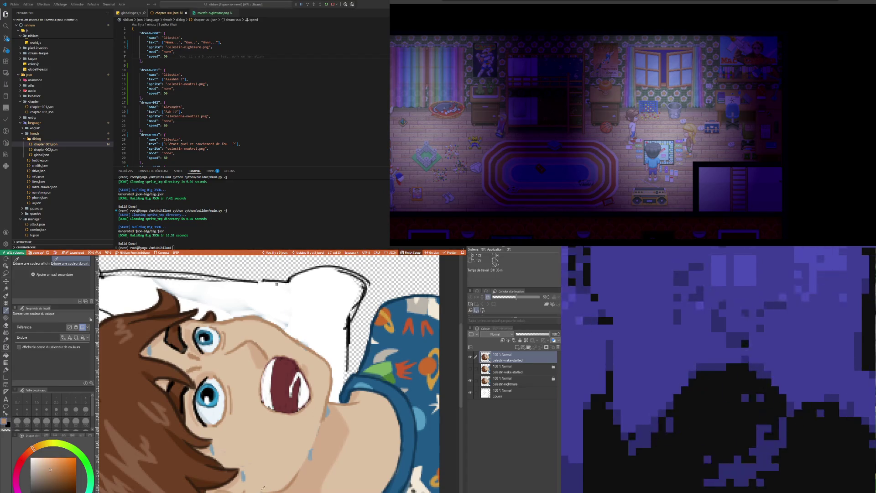
key("p")
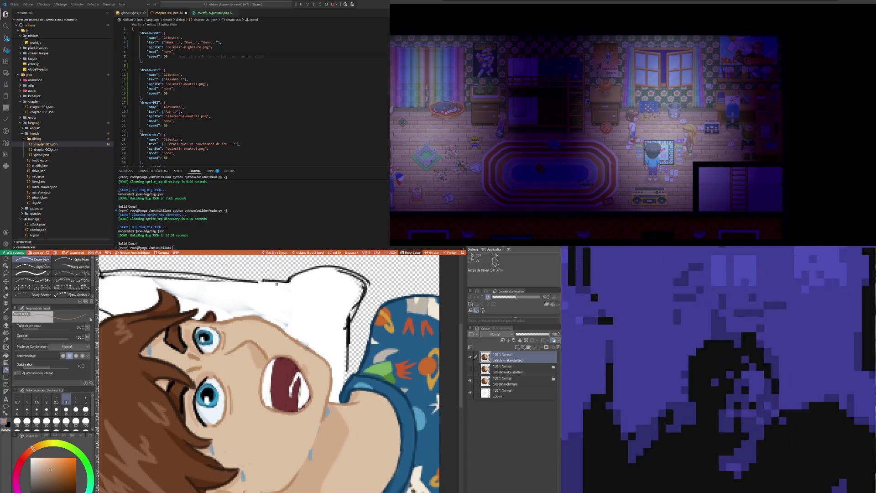
- Sample the pink from Alexandra's mouth for comparison and return to the Celestin sprite
key("ctrl+Tab")
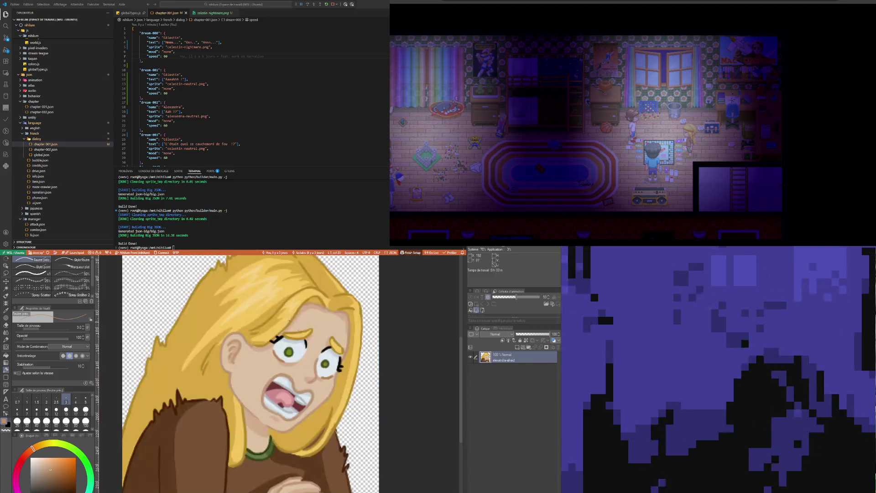
key("i")
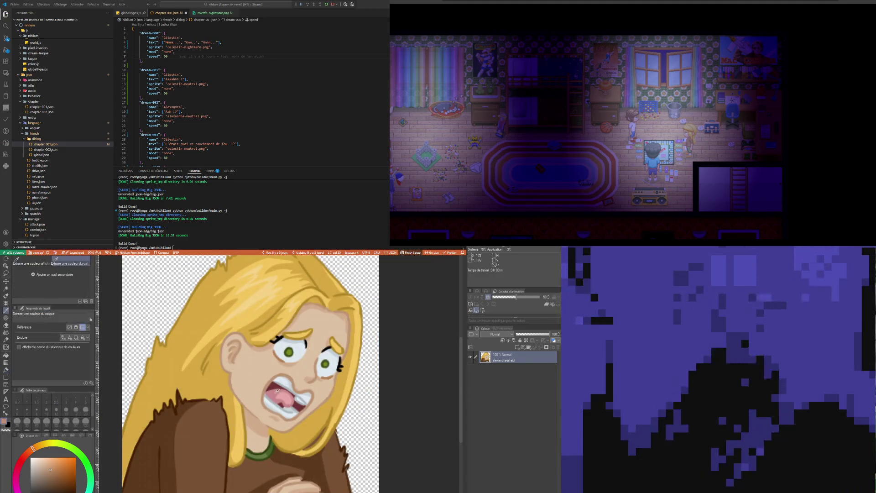
key("p")
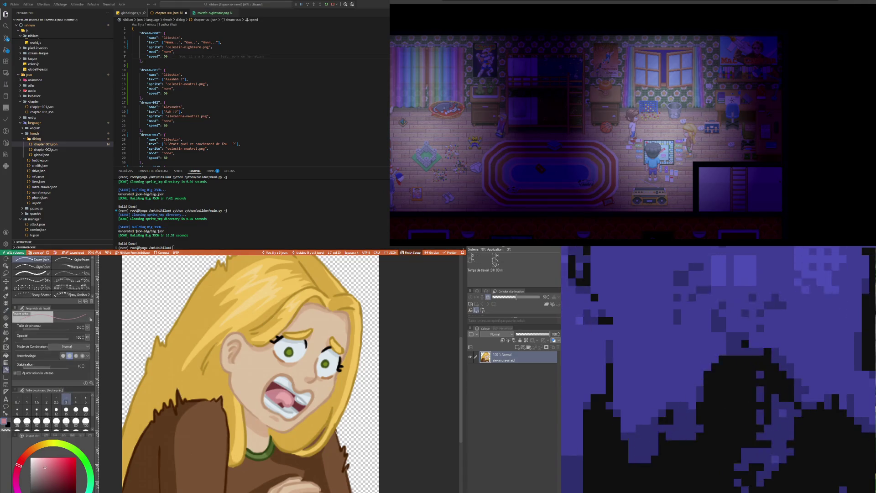
key("ctrl+Tab")
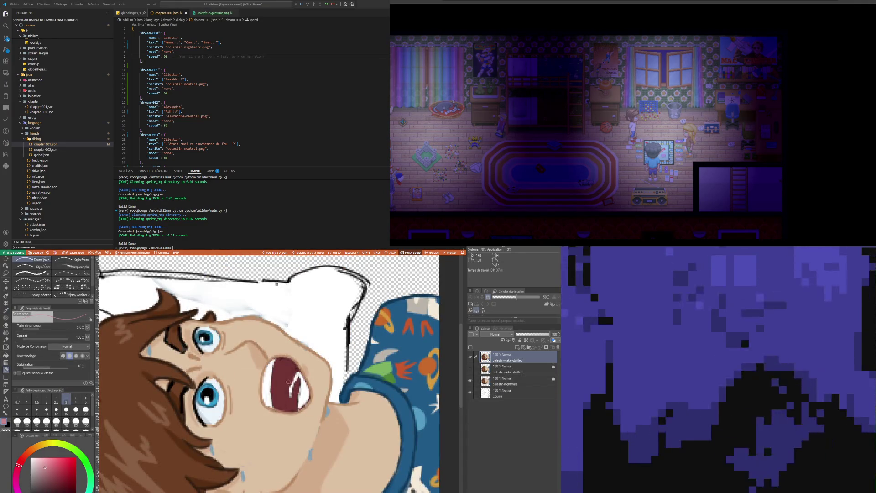
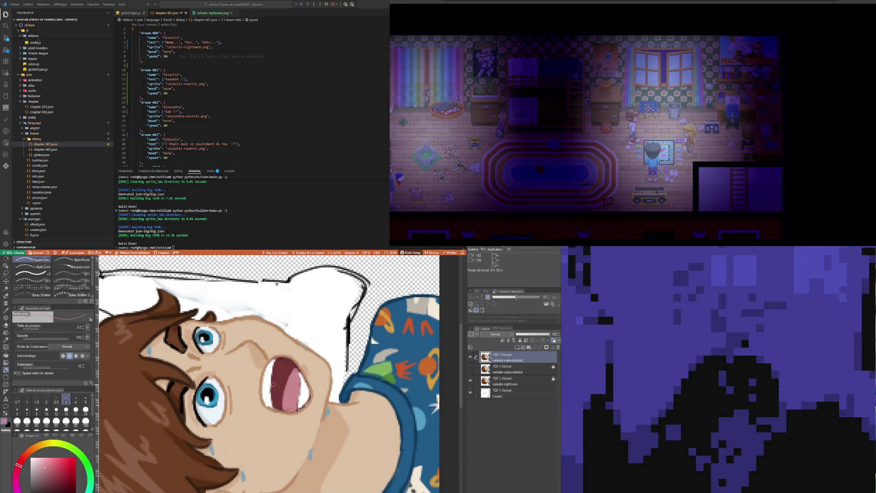
scroll(249, 342, "up", 1)
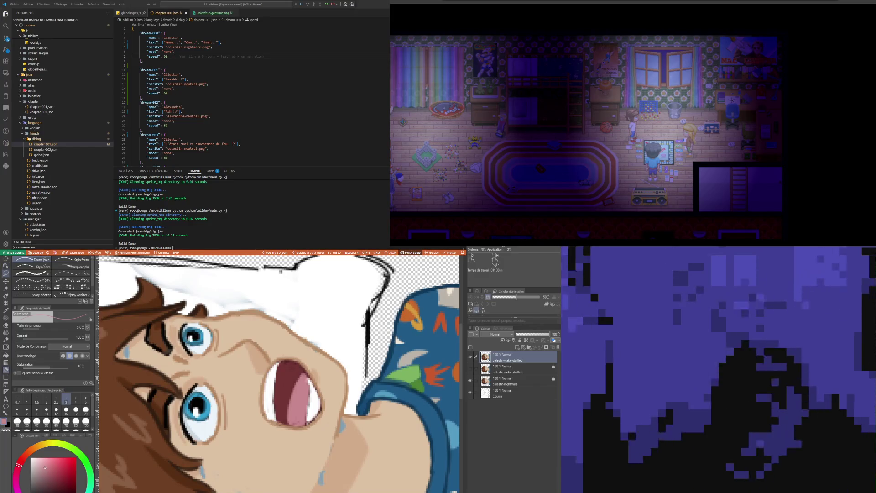
- Lasso the boy's open mouth and nudge it slightly left and down, confirming the transform
key("m")
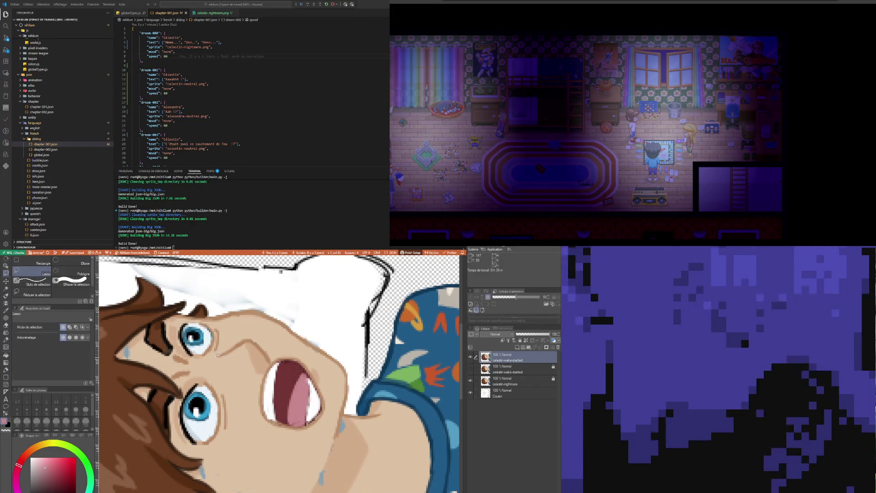
left_click_drag(215, 354, 273, 347)
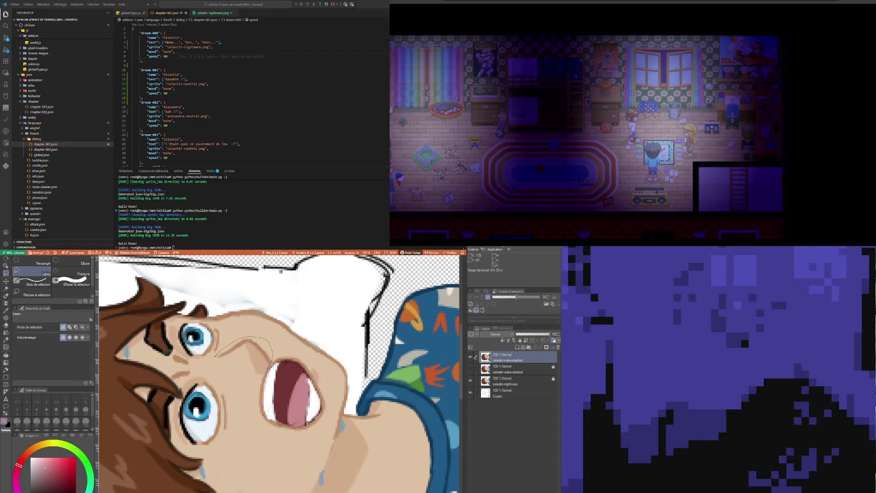
left_click_drag(273, 361, 256, 360)
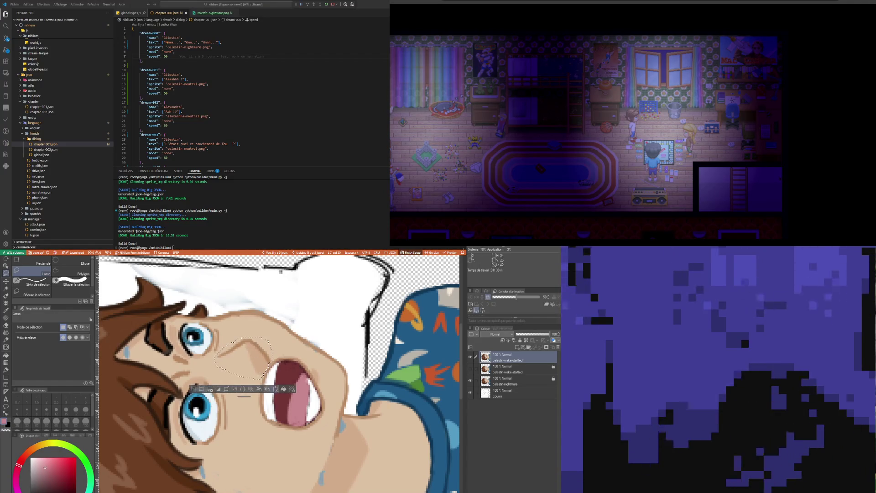
key("ctrl+t")
left_click_drag(245, 361, 241, 365)
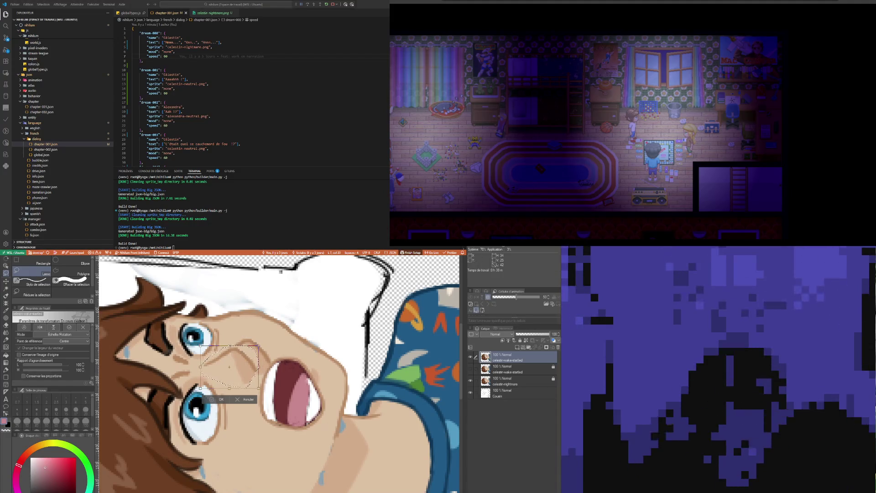
left_click(222, 401)
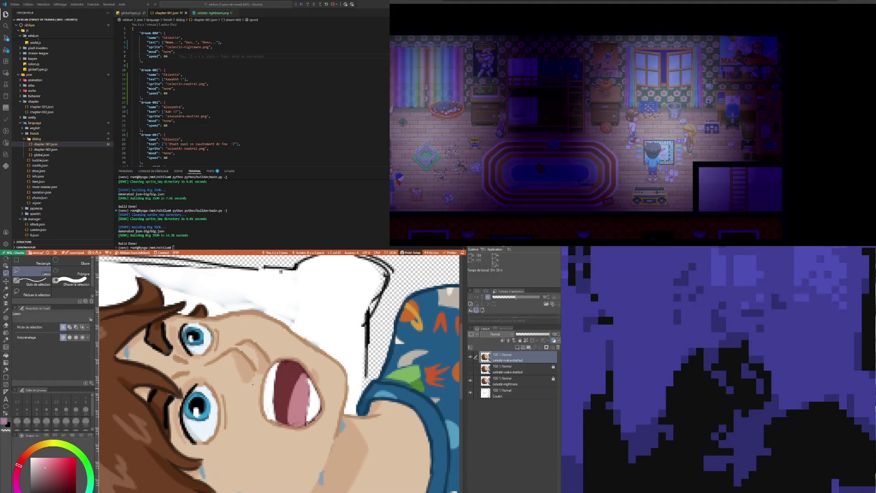
- Sample the skin beige with the eyedropper and paint it over the white nose highlight
left_click(471, 370)
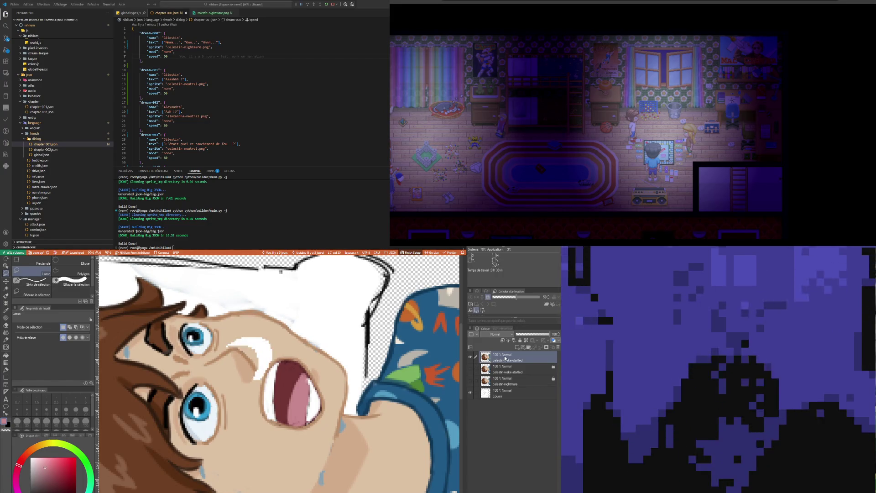
key("i")
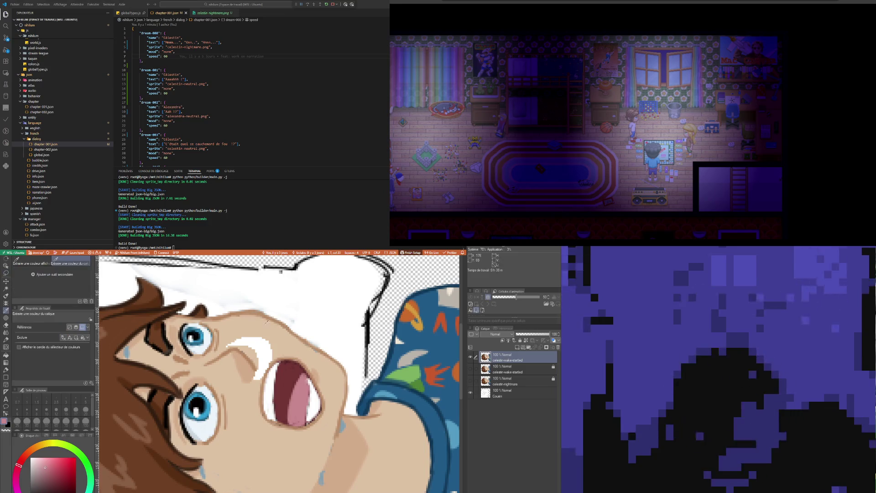
left_click(260, 374)
key("p")
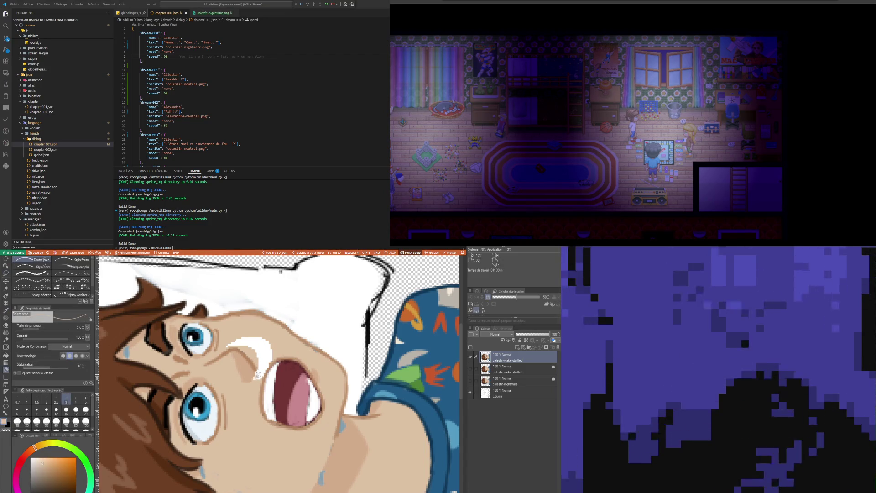
left_click_drag(252, 350, 265, 362)
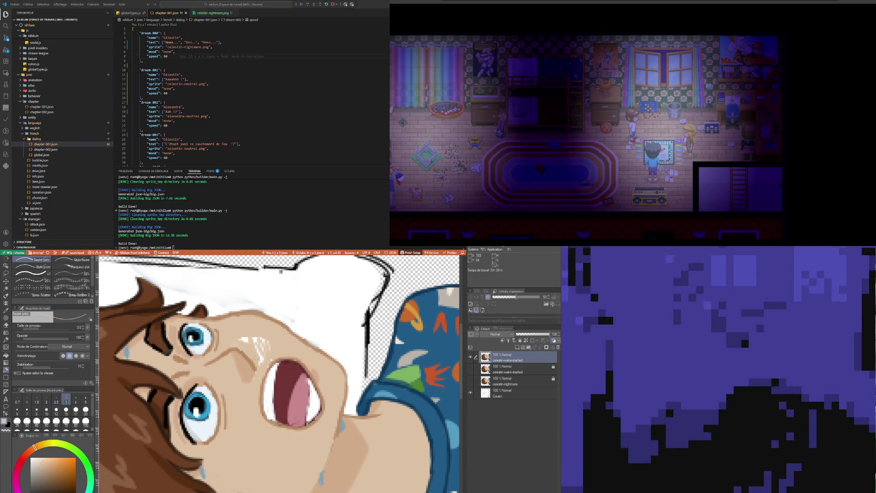
left_click_drag(248, 339, 233, 339)
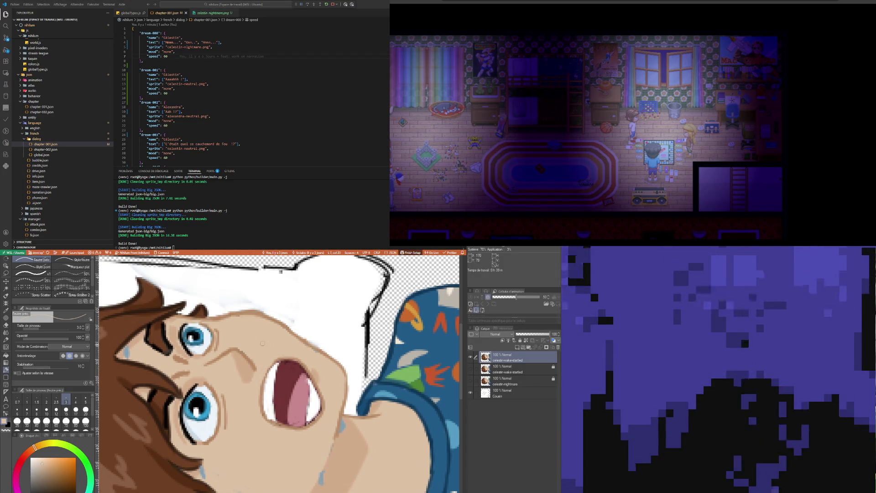
key("ctrl+minus")
key("ctrl+minus")
key("ctrl+minus")
key("ctrl+minus")
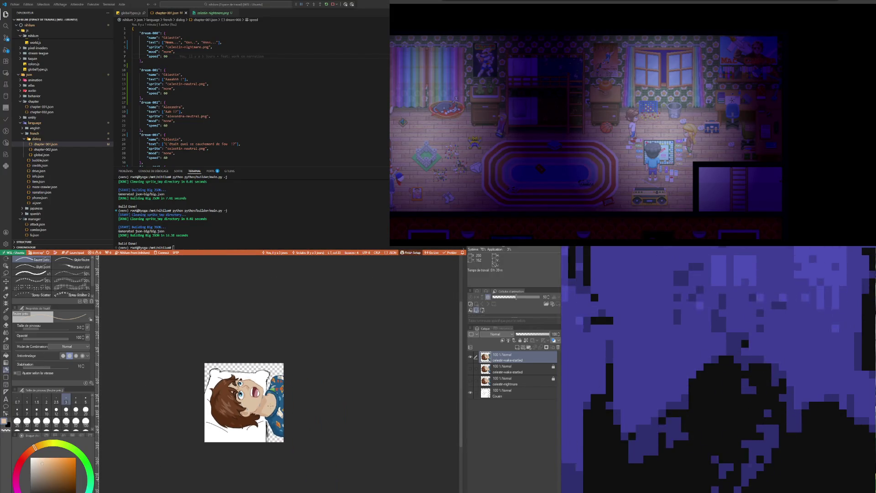
key("ctrl+plus")
key("ctrl+plus")
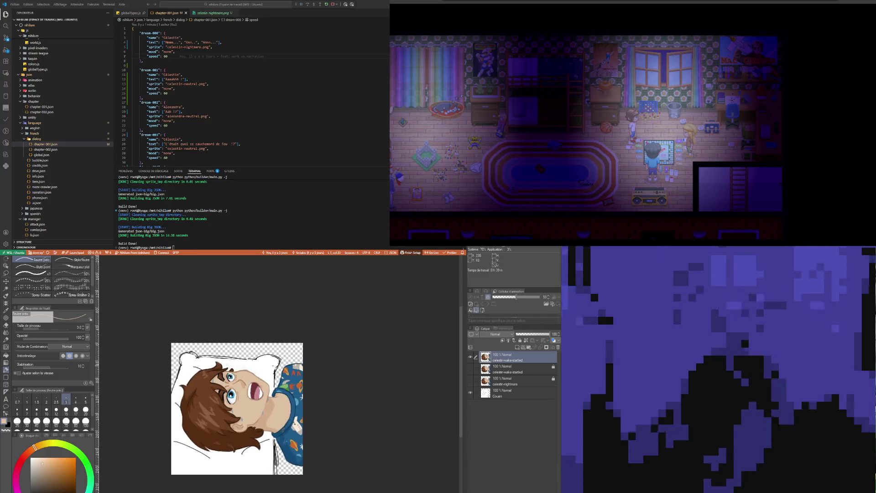
key("ctrl+plus")
key("ctrl+plus")
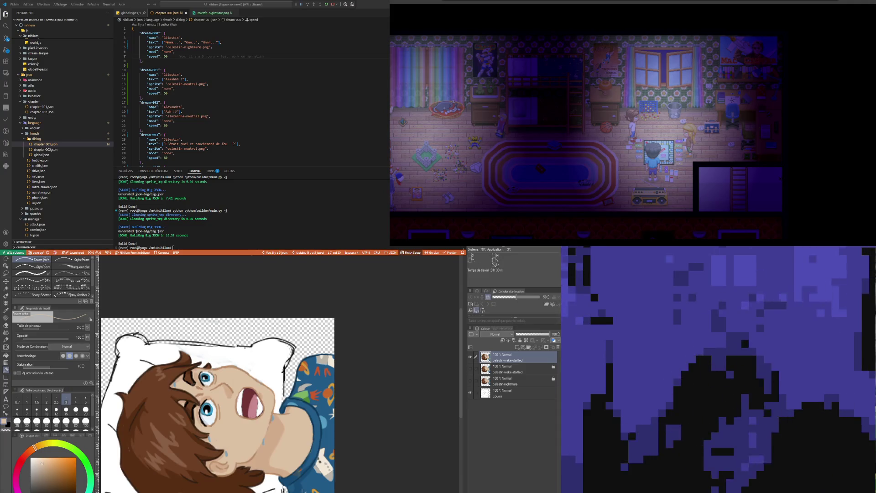
key("i")
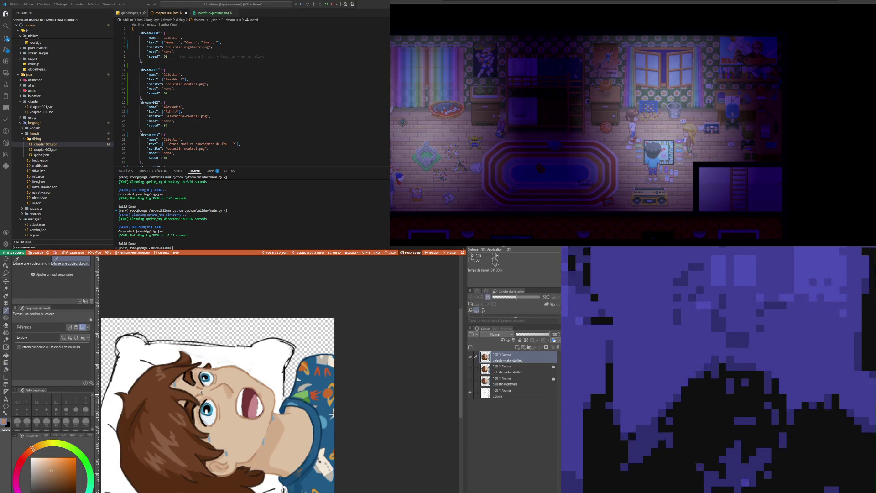
key("p")
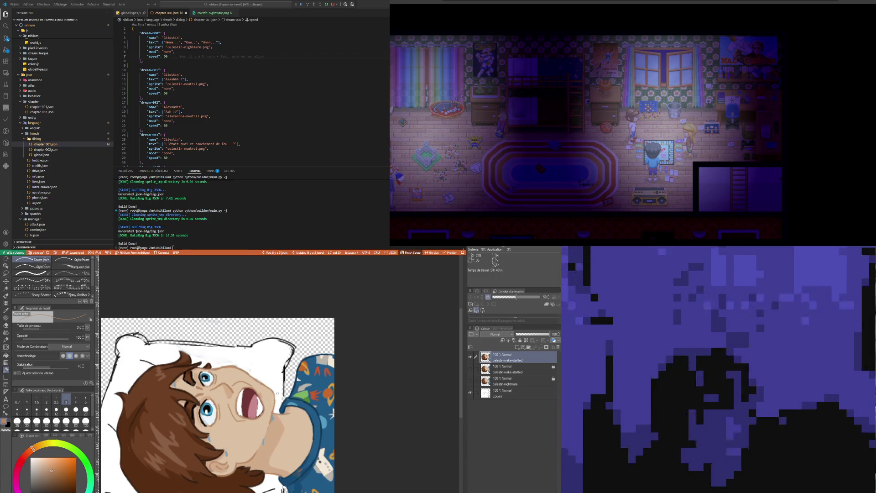
key("i")
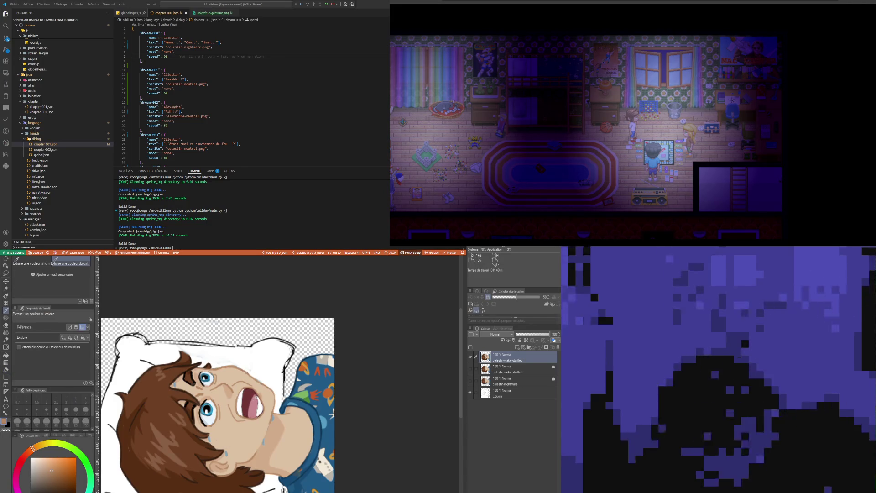
key("p")
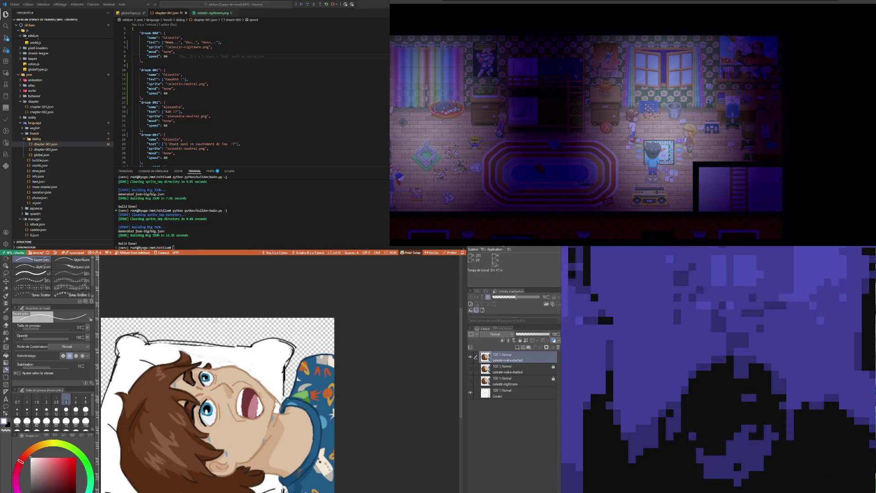
key("i")
key("b")
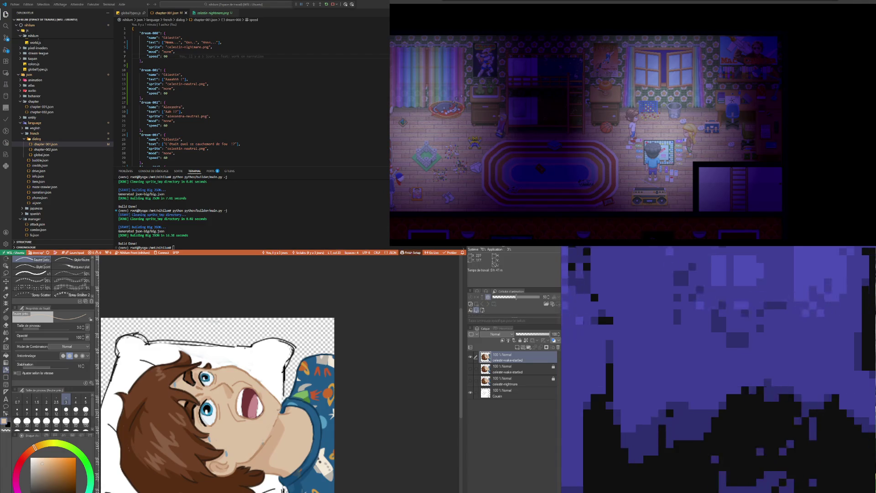
key("i")
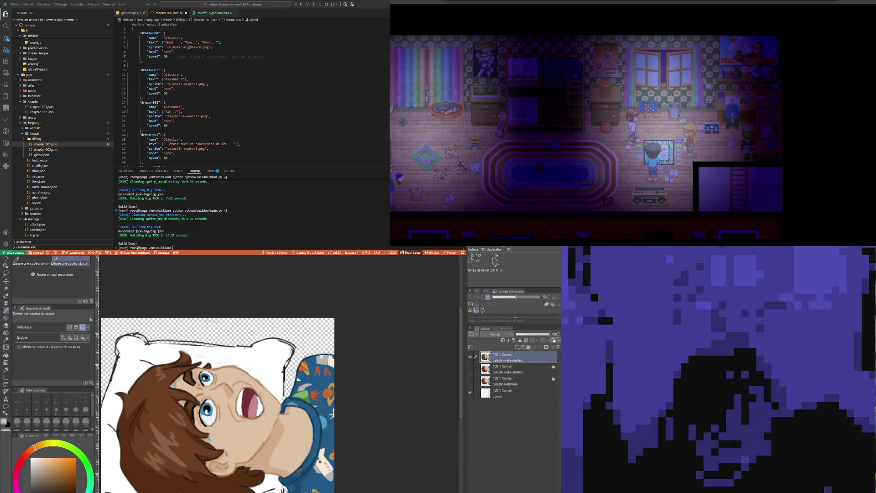
key("p")
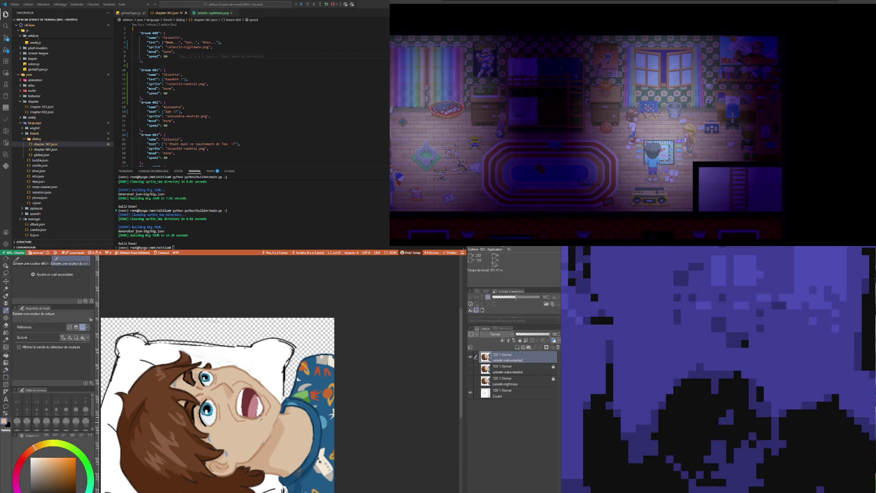
- Pick the skin beige from the face and alternate between sampling and painting touch-ups
left_click(226, 417, "alt")
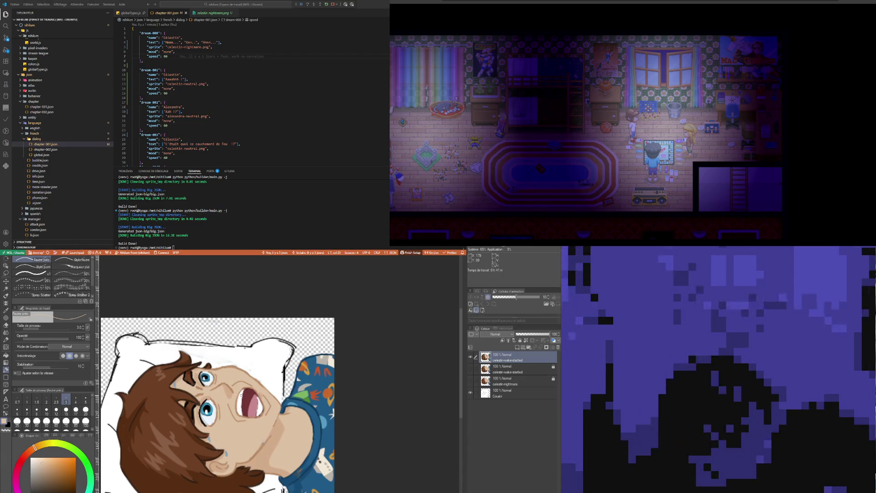
key("i")
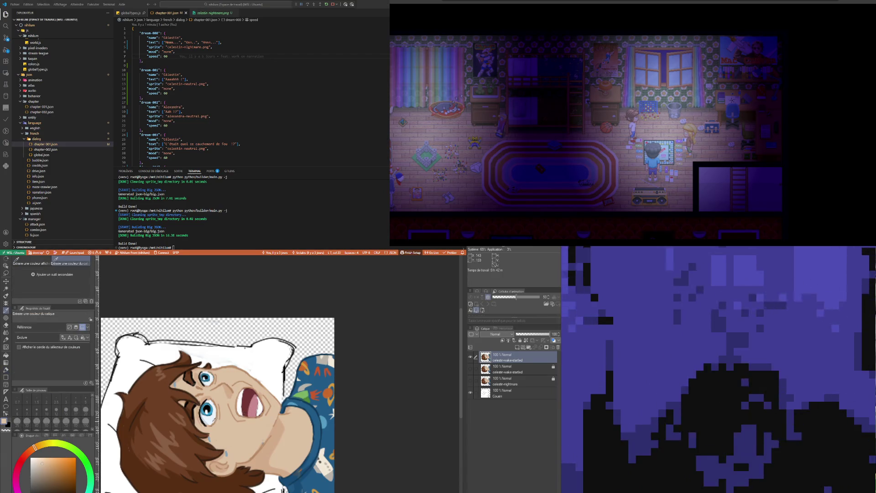
key("p")
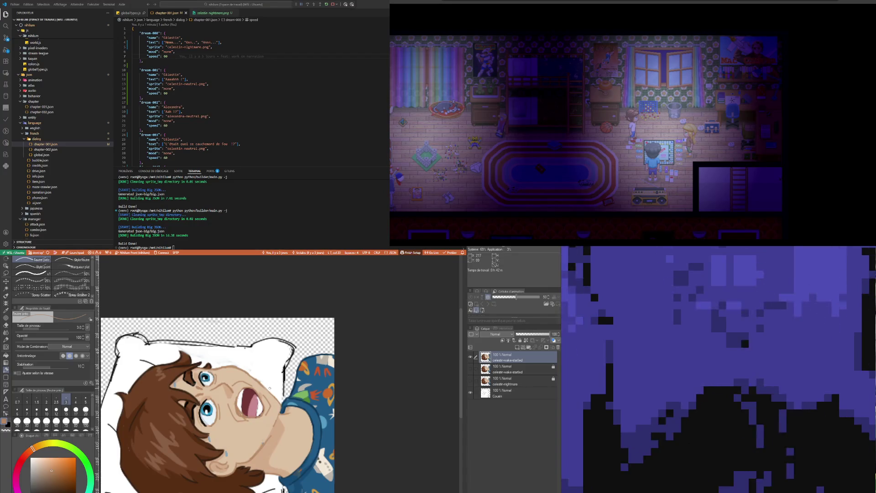
key("i")
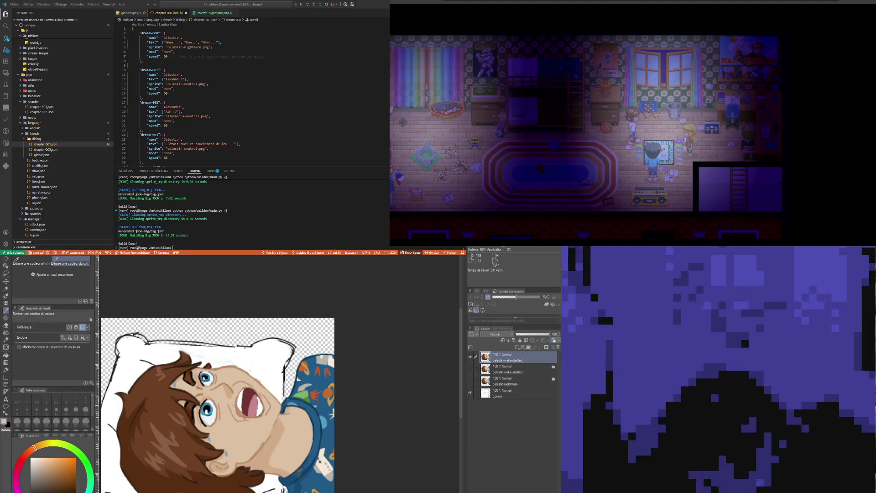
key("p")
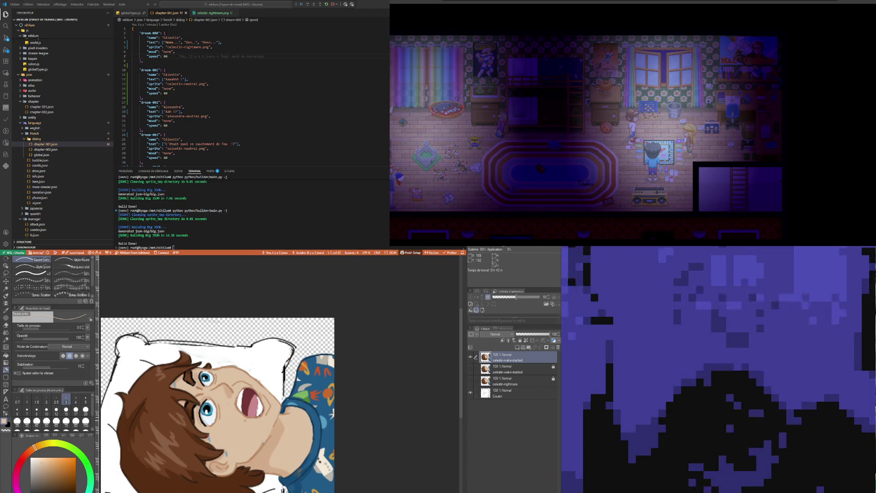
- Sample the orange-brown colour for brush strokes, then resample and switch to the Object tool
key("i")
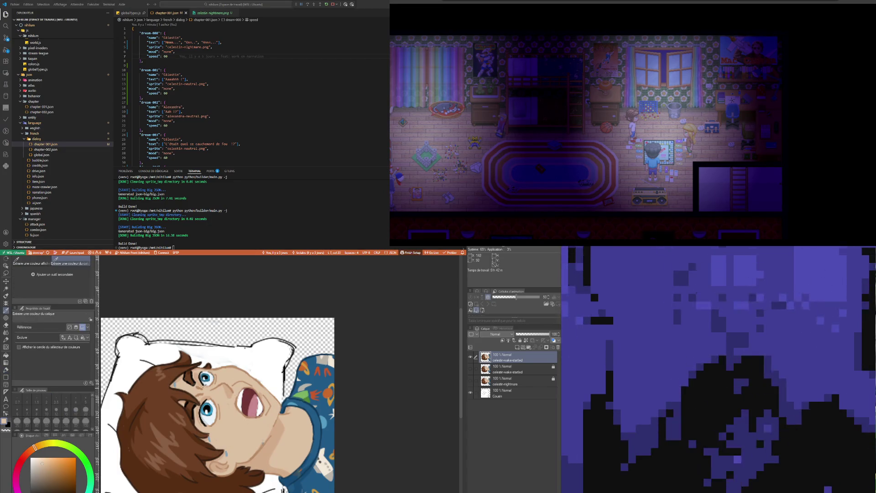
left_click(200, 385)
key("b")
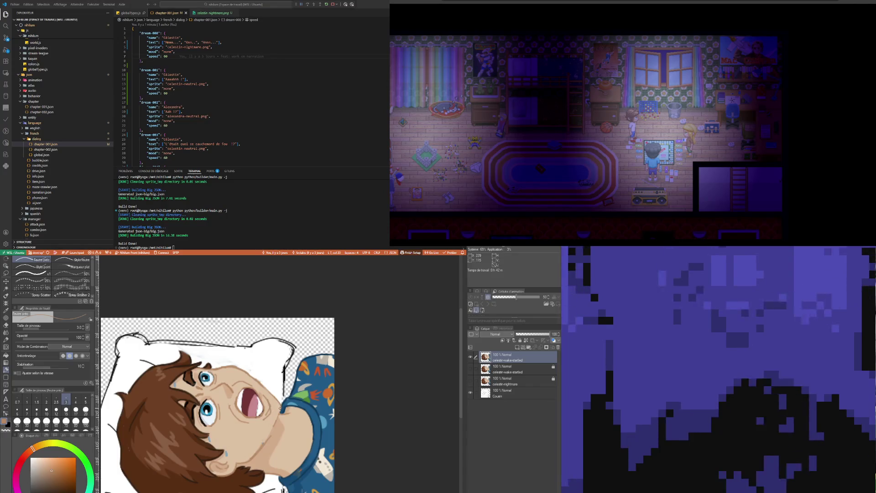
key("i")
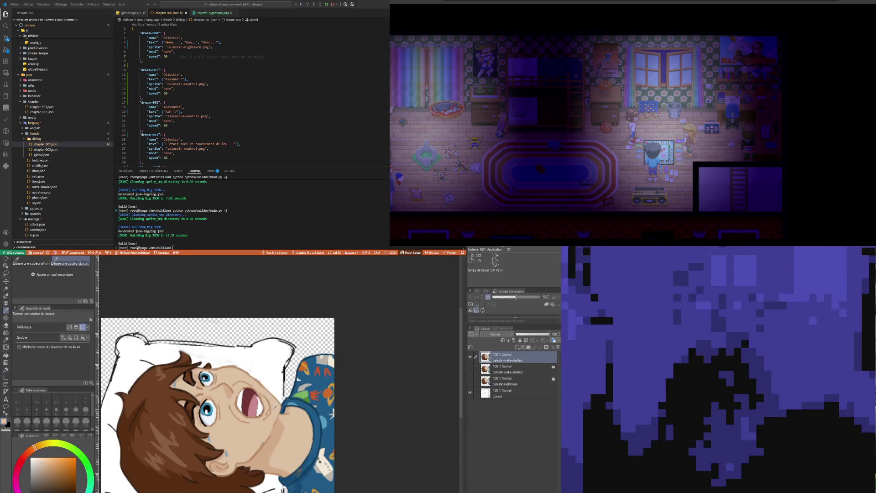
key("p")
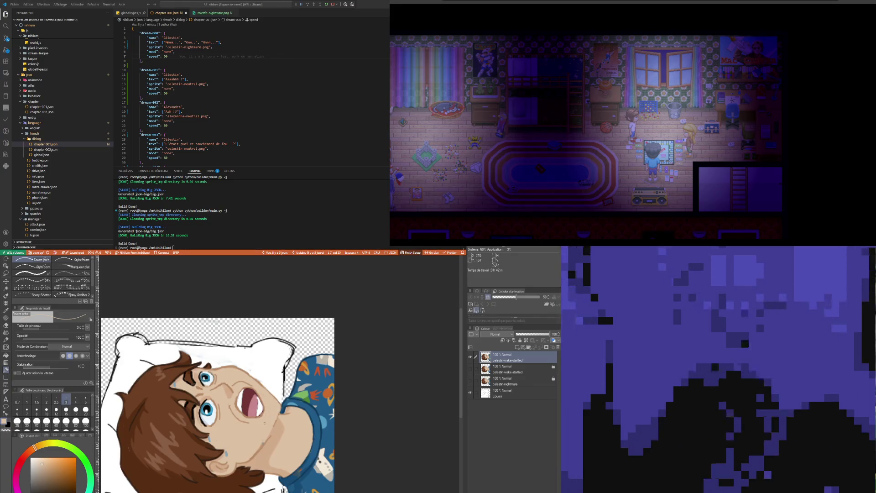
key("o")
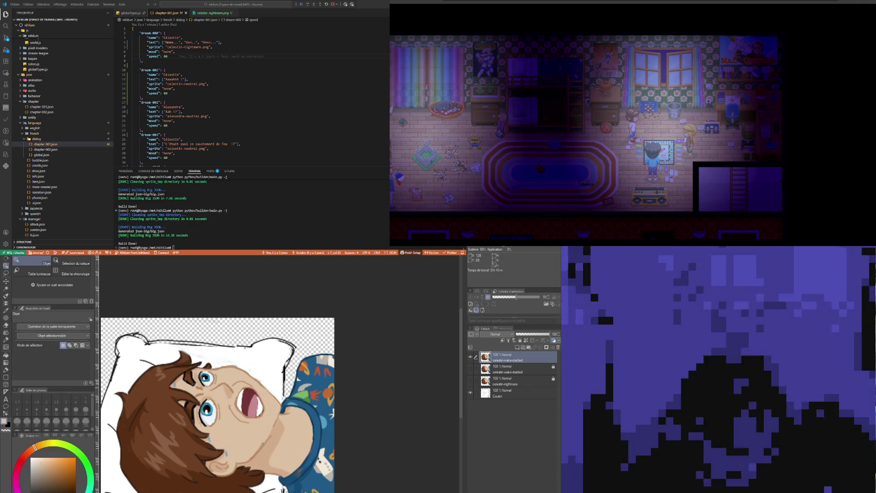
- Sample another colour from the boy's drawing and return to the Feutre préc. pen
key("i")
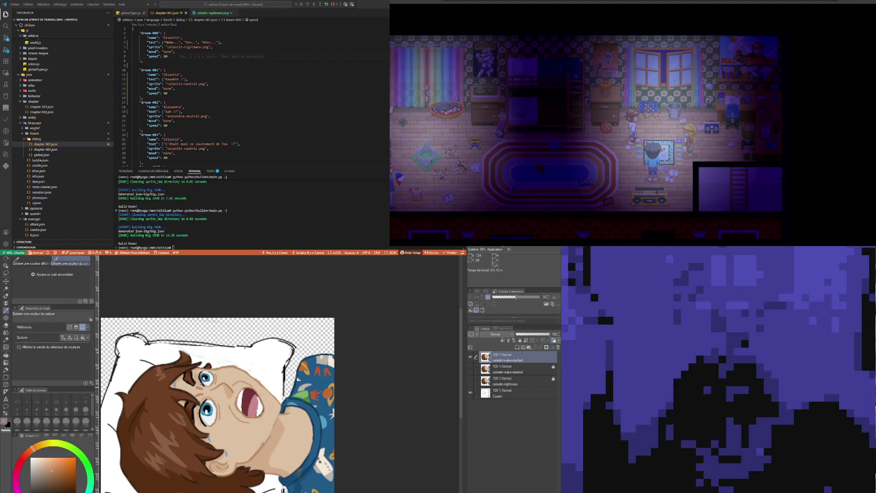
key("p")
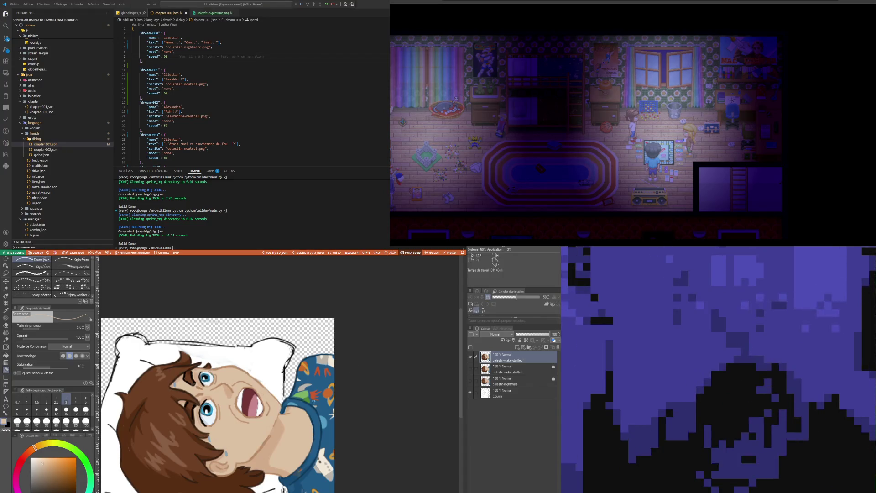
scroll(357, 365, "down", 2)
scroll(357, 364, "down", 2)
scroll(357, 364, "up", 1)
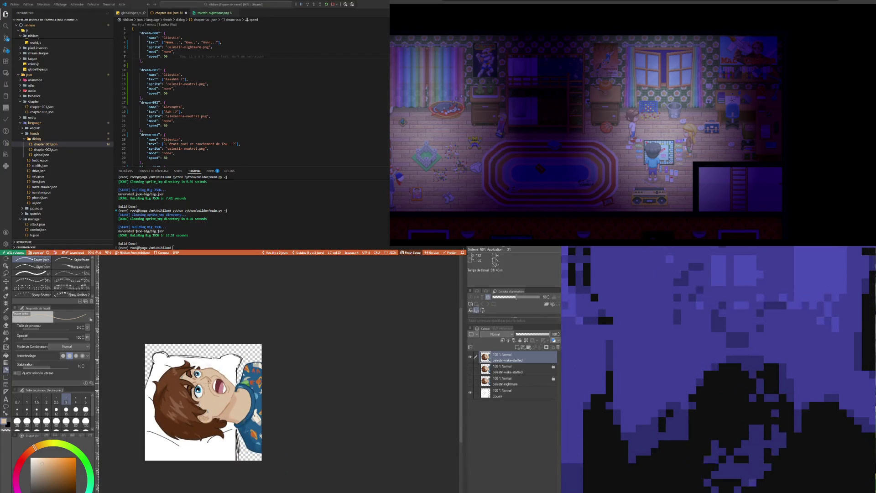
scroll(200, 408, "up", 1)
scroll(201, 408, "up", 1)
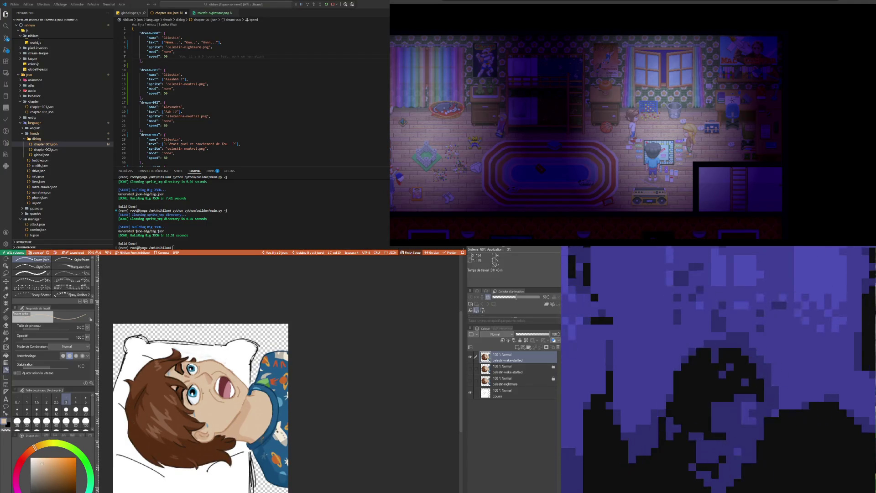
scroll(200, 408, "down", 1)
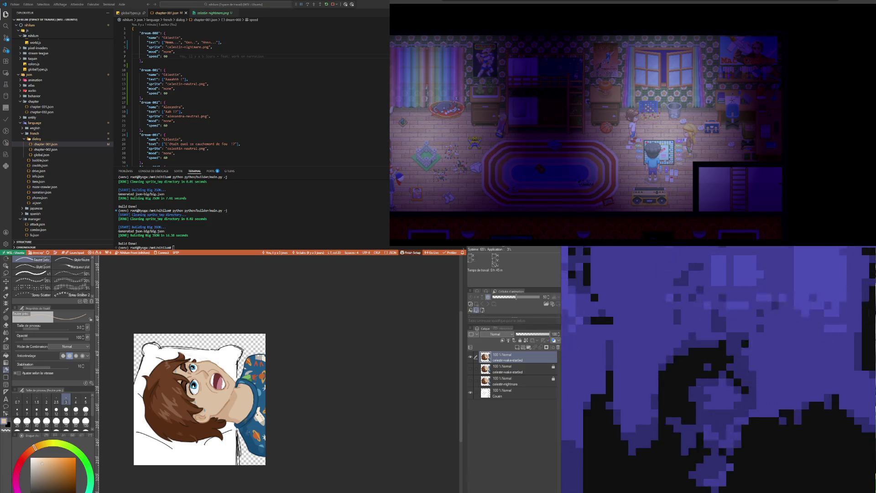
- Back in VS Code, preview celestin-nightmare.png then celestin-wake-startled.png from the dialog sprites
key("alt+Tab")
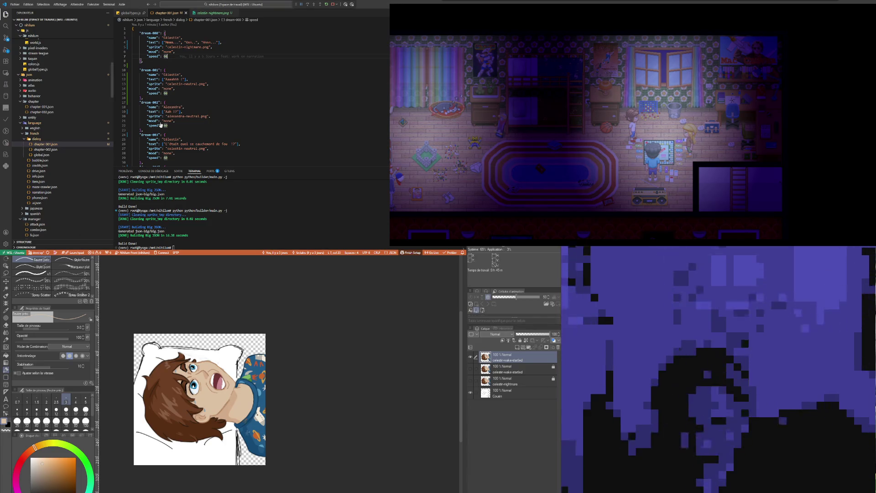
scroll(52, 176, "down", 5)
scroll(54, 171, "down", 5)
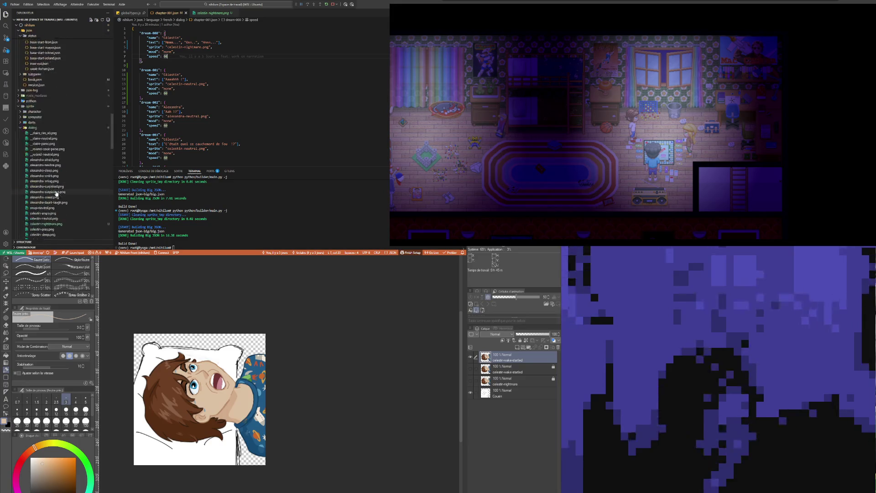
scroll(58, 164, "down", 5)
left_click(51, 176)
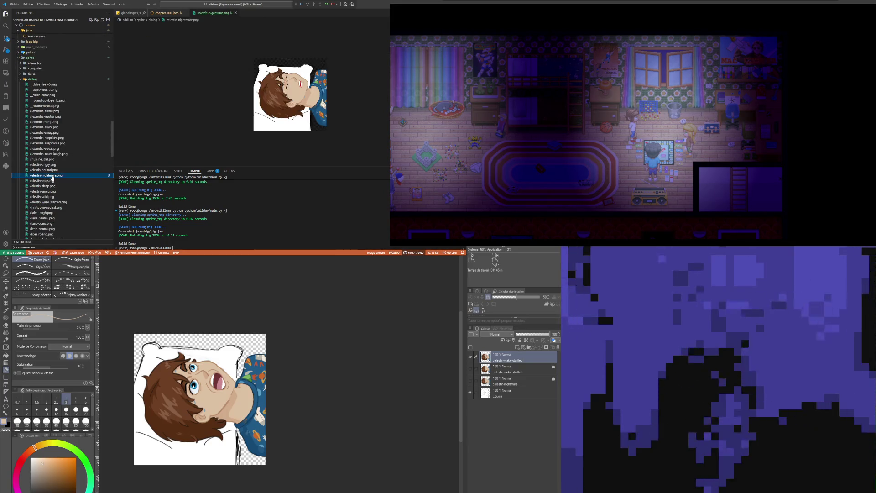
left_click(51, 201)
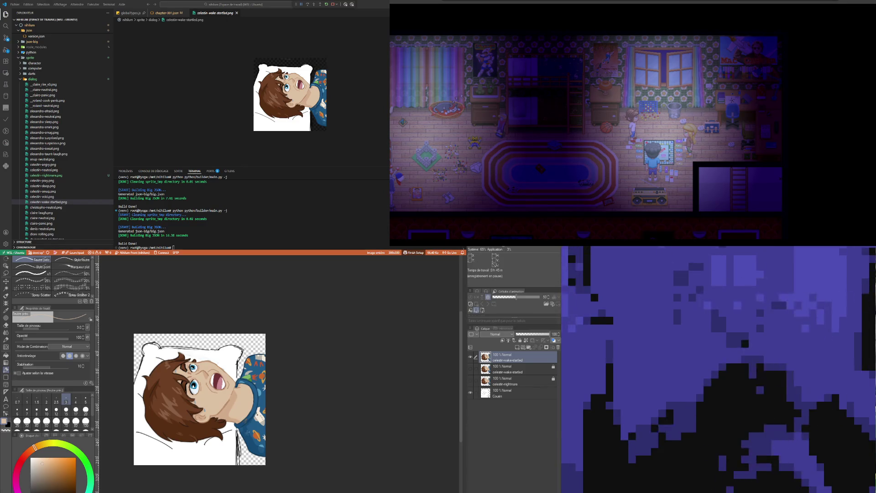
- Toggle the top two face layers' visibility to compare, making the second face layer the edit target
left_click(506, 371)
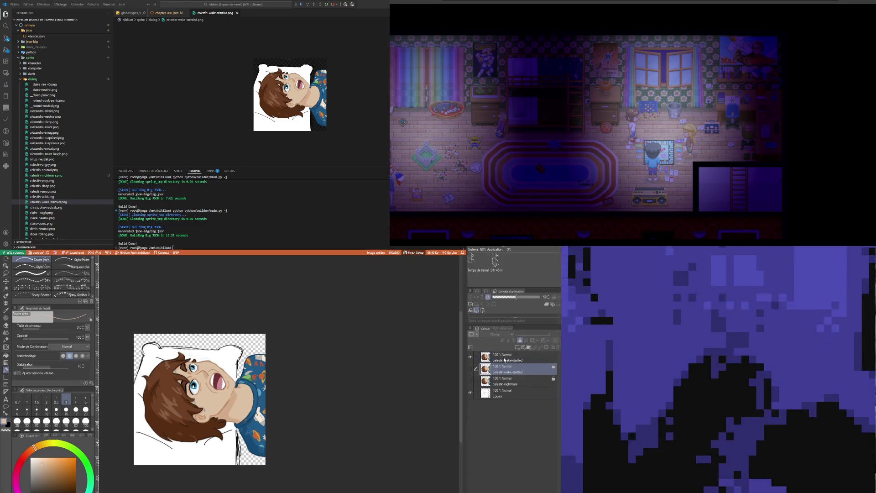
left_click(504, 361)
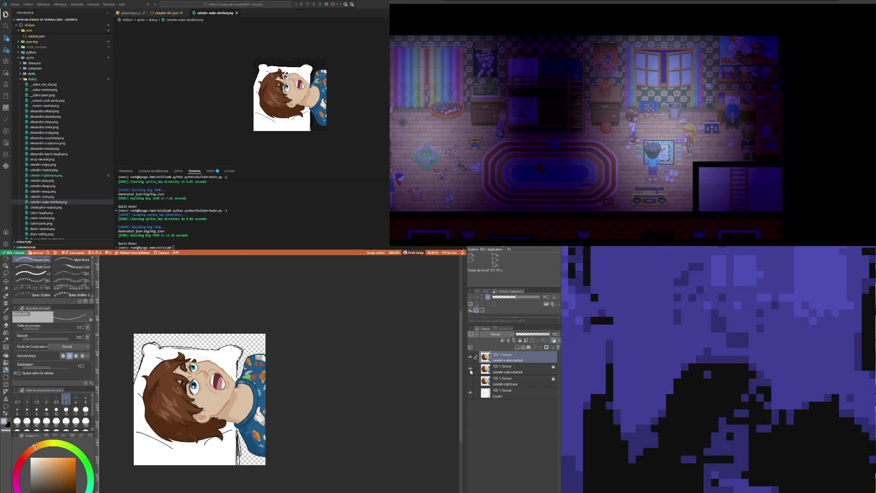
left_click(470, 356)
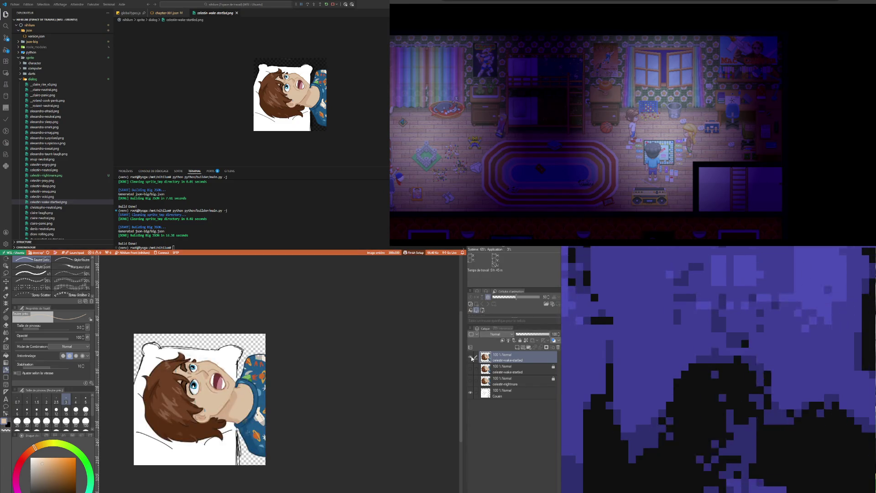
key("alt+bracketleft")
left_click(472, 368)
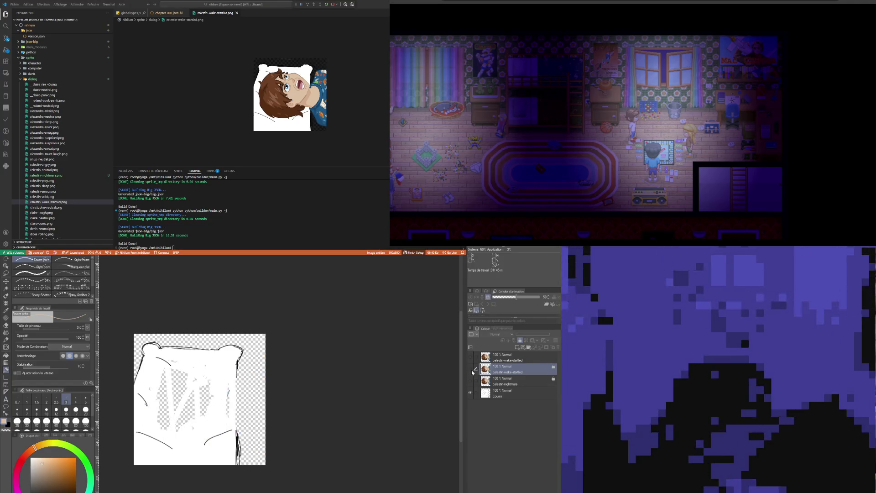
left_click(472, 370)
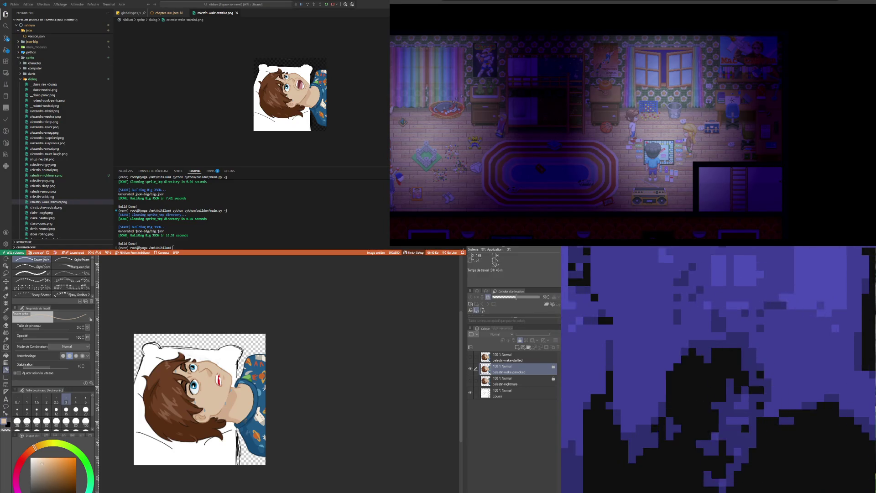
scroll(221, 380, "up", 2)
scroll(221, 380, "up", 2)
scroll(220, 379, "up", 2)
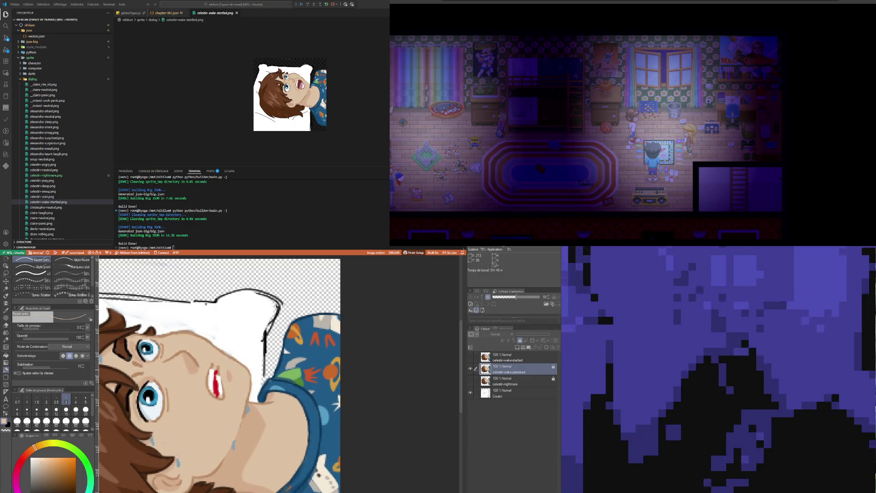
scroll(219, 377, "down", 2)
scroll(219, 377, "up", 1)
scroll(223, 375, "up", 1)
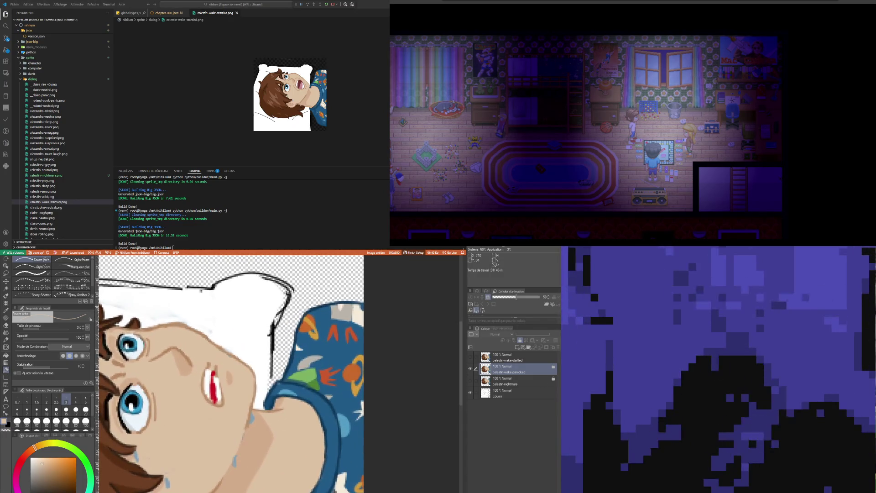
scroll(229, 373, "down", 2)
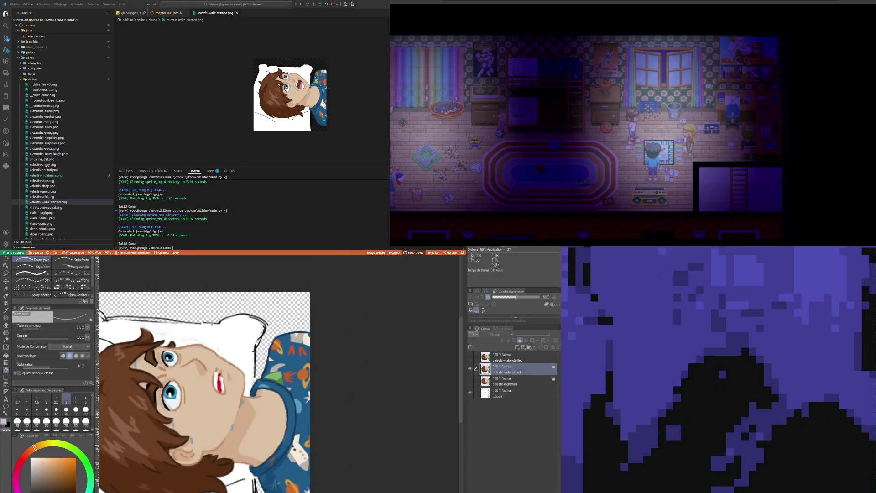
scroll(226, 373, "up", 1)
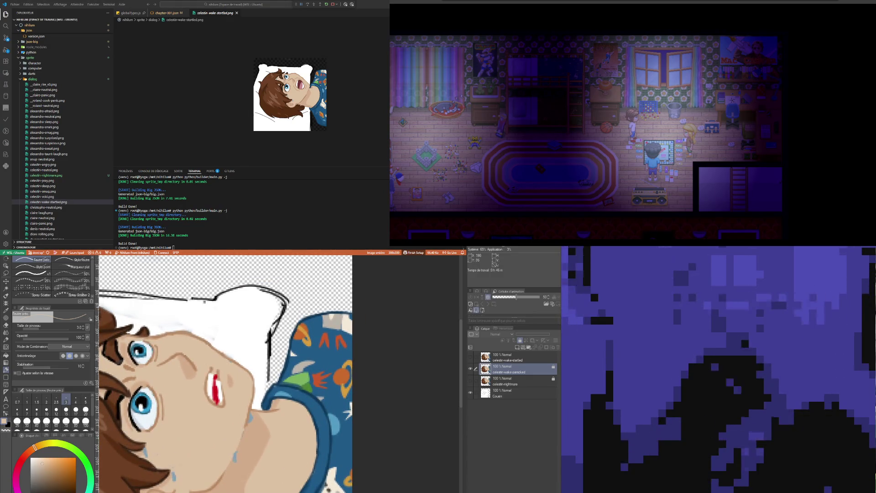
- Show the open-mouthed, small-mouthed sweating and closed-eyes face variants in turn
left_click(470, 357)
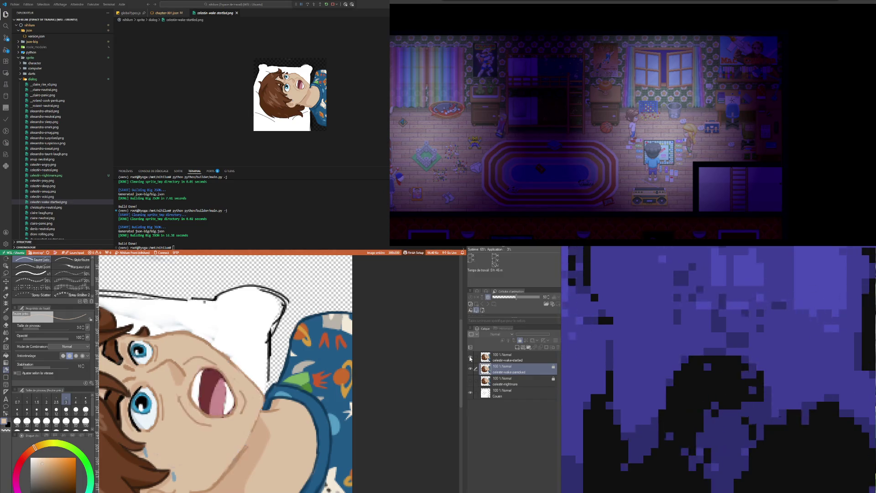
left_click(473, 379)
left_click(470, 382)
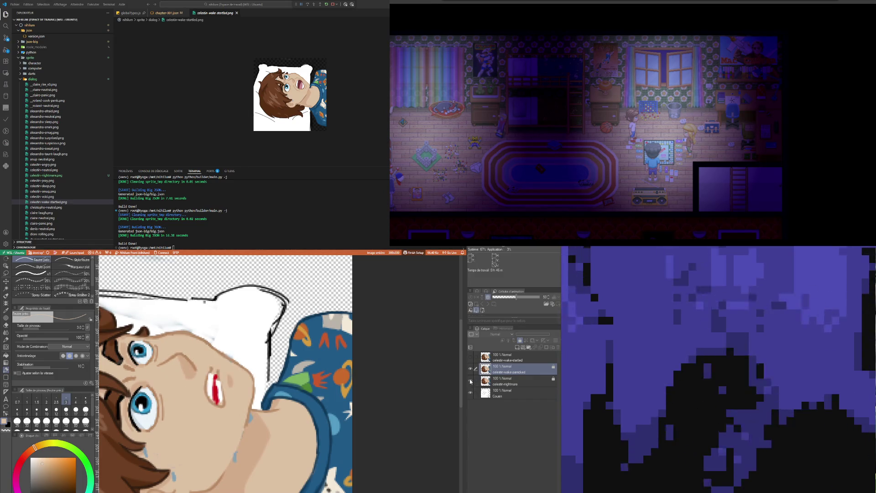
left_click(471, 369)
scroll(277, 370, "down", 2)
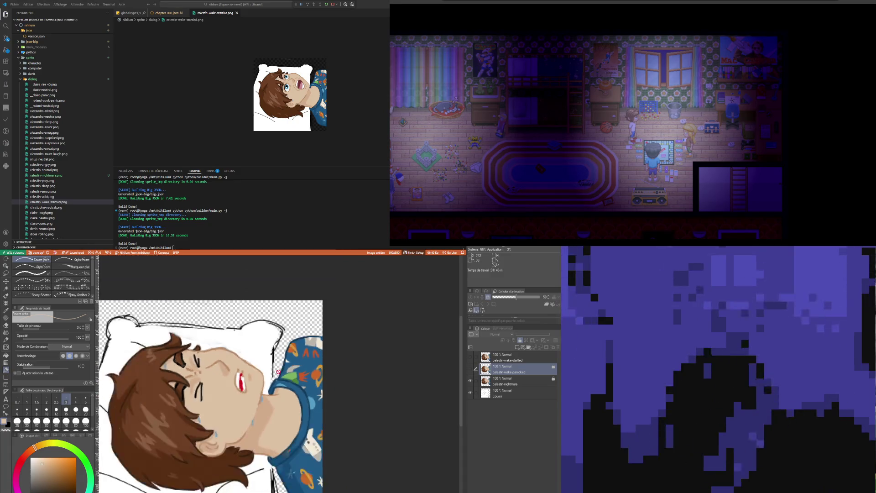
scroll(278, 370, "down", 3)
scroll(396, 379, "up", 1)
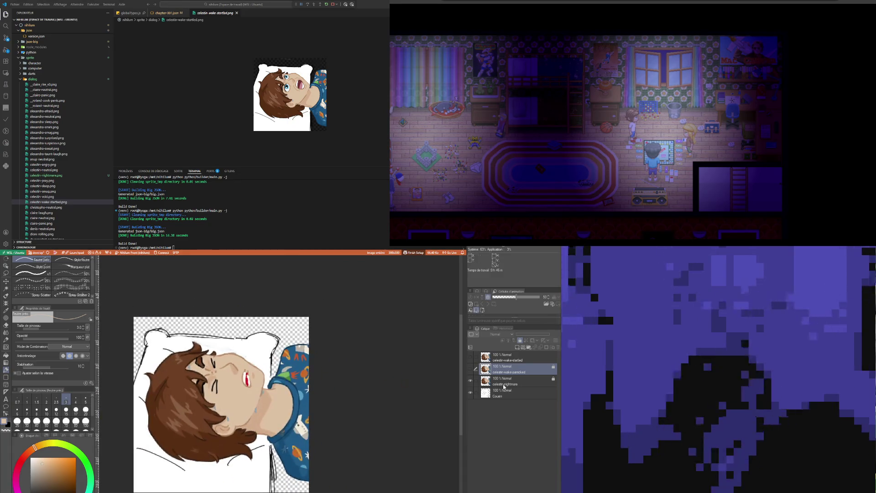
- Bring back the open-eyed face, recheck the open-mouthed variant, and settle on the small-mouthed face
left_click(471, 382)
left_click(471, 369)
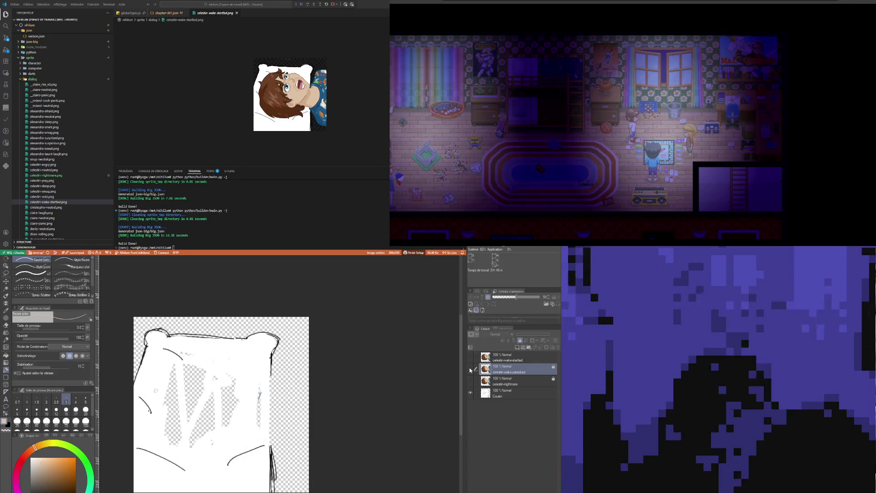
left_click(471, 356)
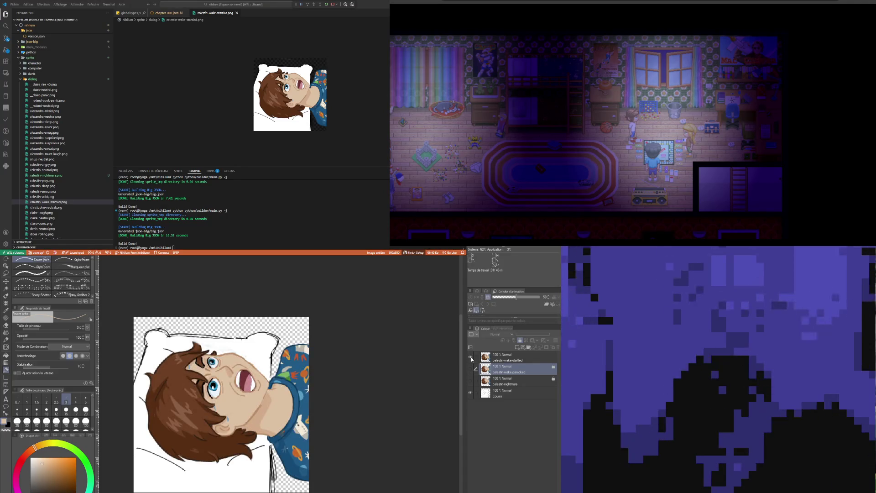
left_click(470, 357)
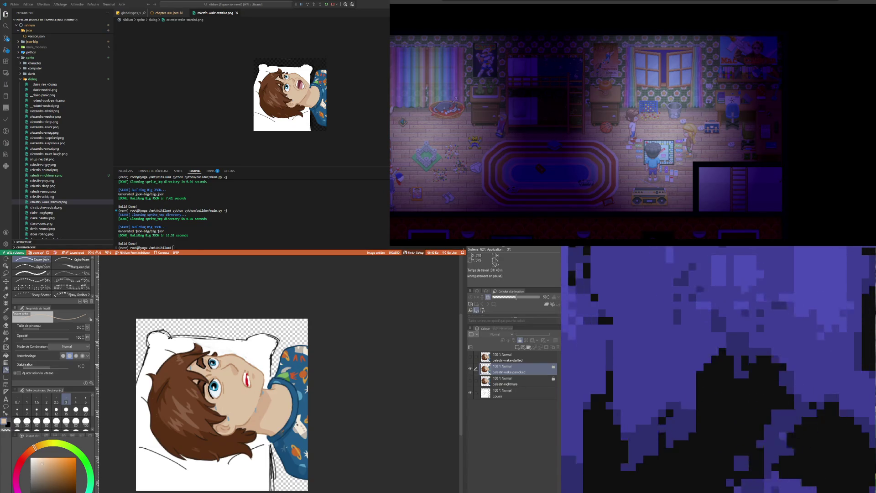
scroll(222, 404, "down", 1)
scroll(223, 404, "up", 1)
- Select the second boy-on-pillow layer below celestin-wake-startled to rename it as the nervous variant
left_click(517, 382)
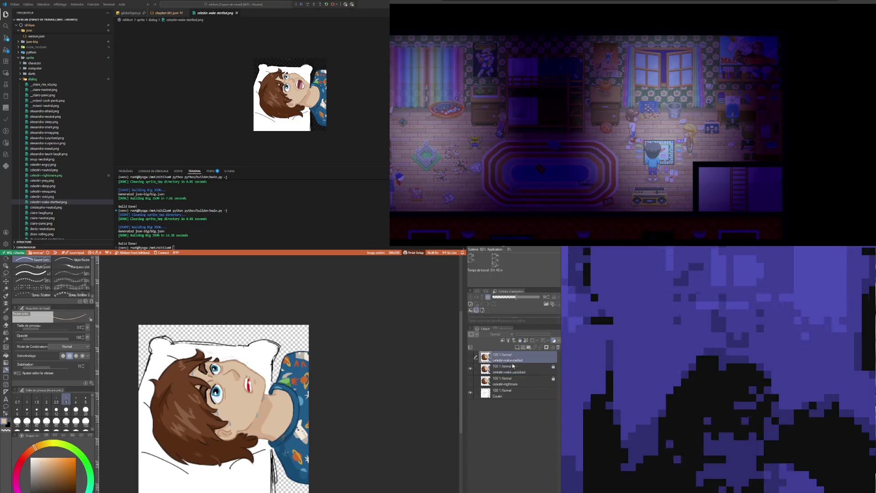
left_click(512, 359)
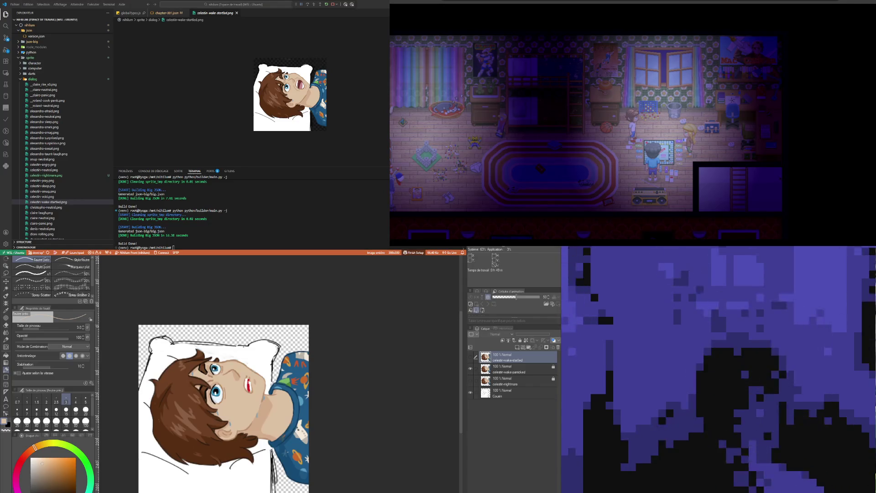
left_click(519, 373)
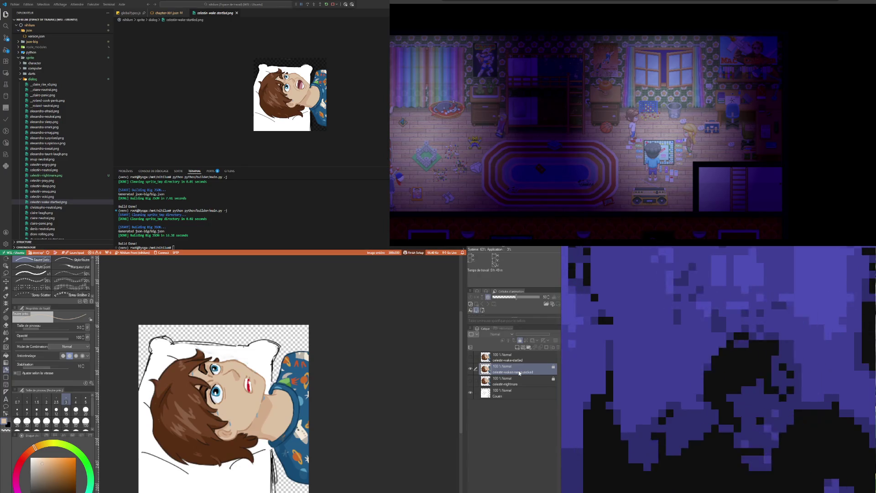
type("nervous-")
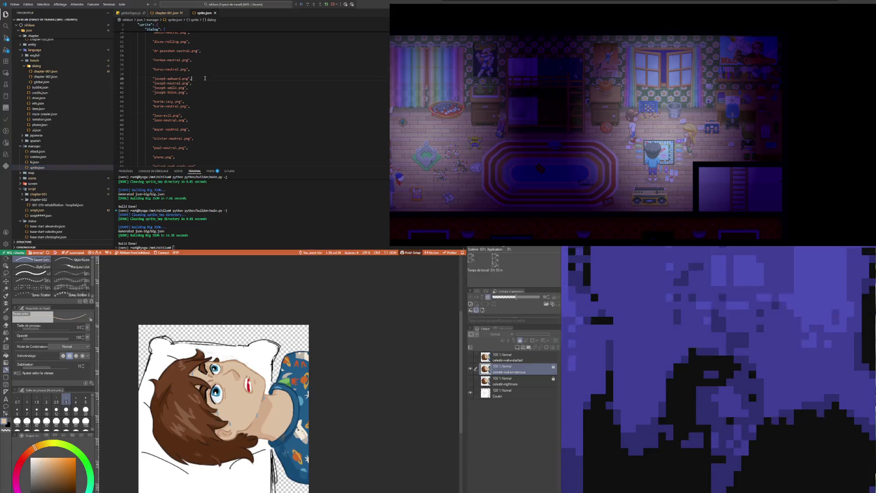
- Copy the celestin-neutral.png entry on line 17 onto a new line 18, then view celestin-nightmare.png
left_click(204, 79)
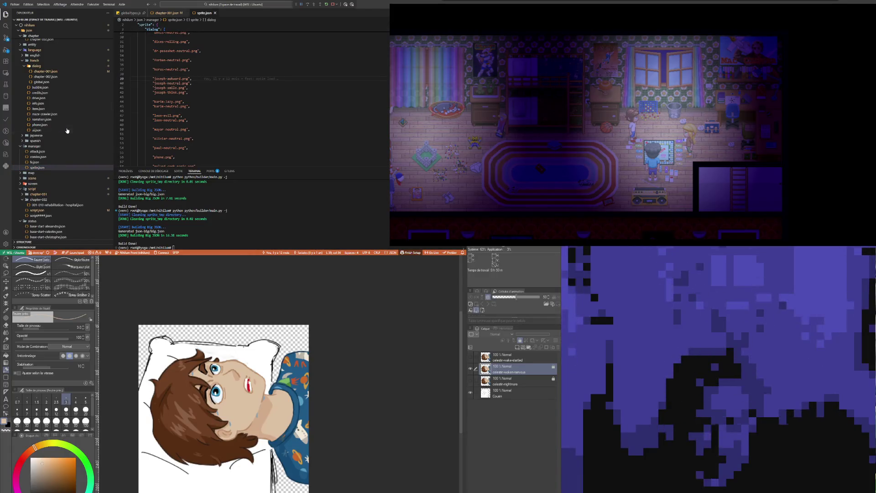
scroll(66, 130, "down", 5)
scroll(58, 148, "down", 5)
scroll(52, 162, "down", 5)
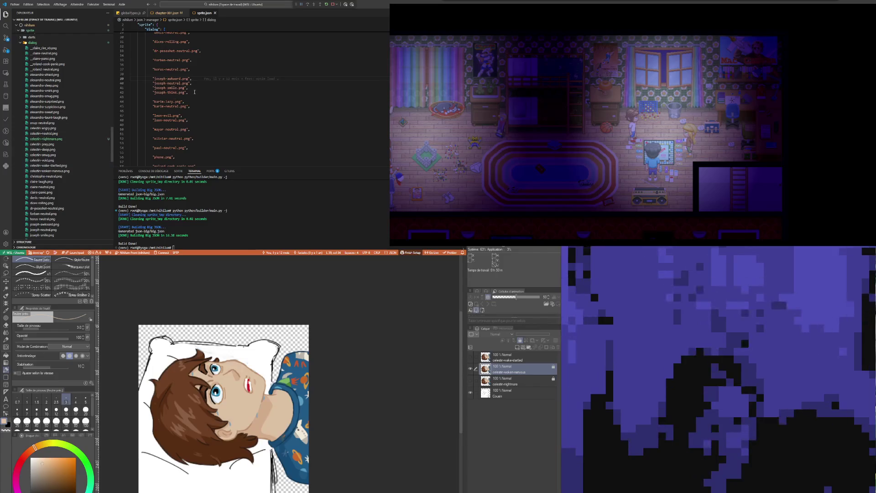
scroll(192, 74, "up", 3)
scroll(191, 89, "up", 4)
scroll(192, 61, "down", 1)
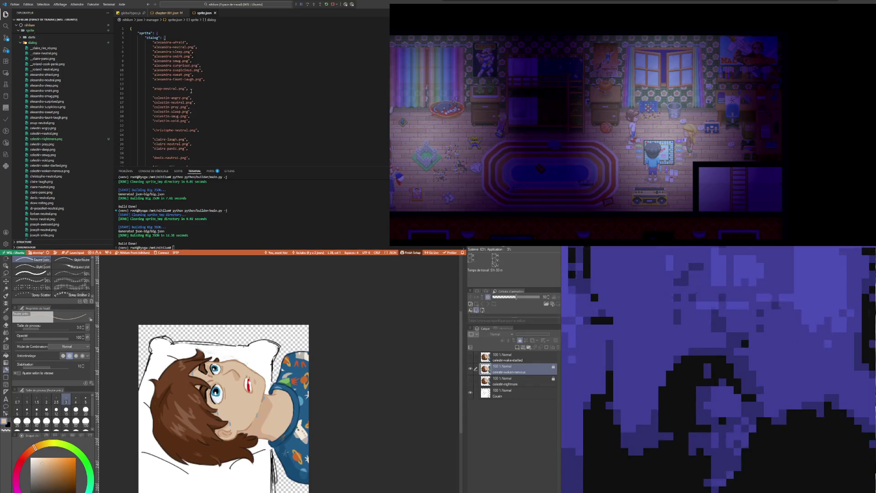
scroll(192, 108, "down", 1)
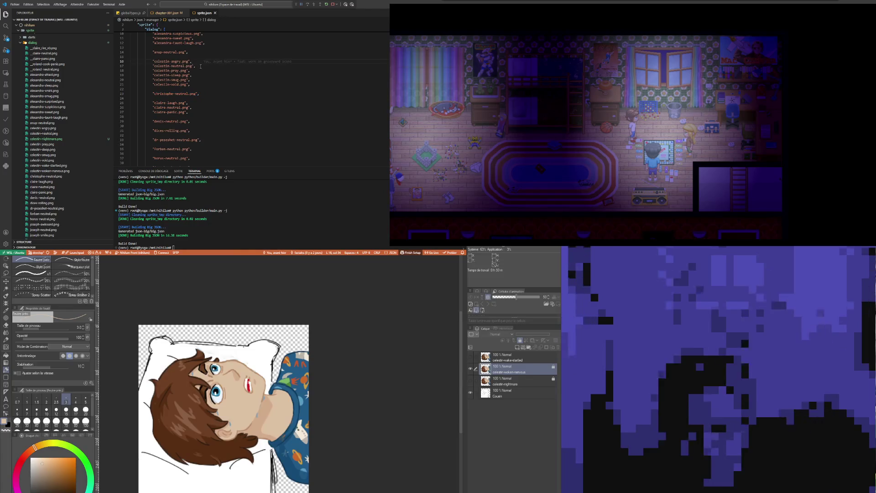
key("Left")
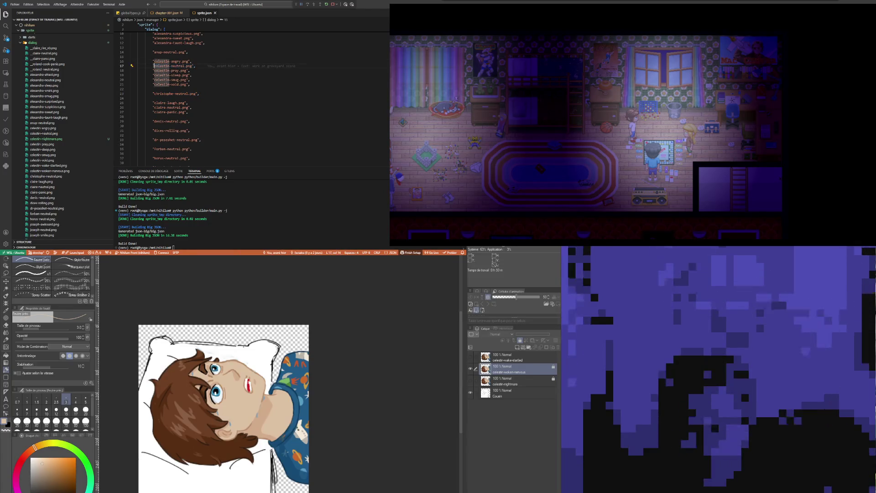
left_click_drag(197, 65, 156, 67)
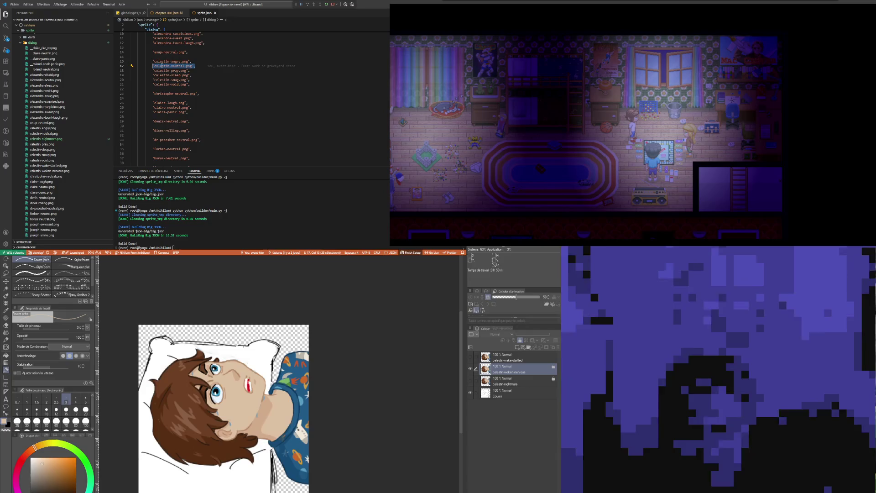
key("ctrl+c")
key("End")
key("Return")
key("ctrl+v")
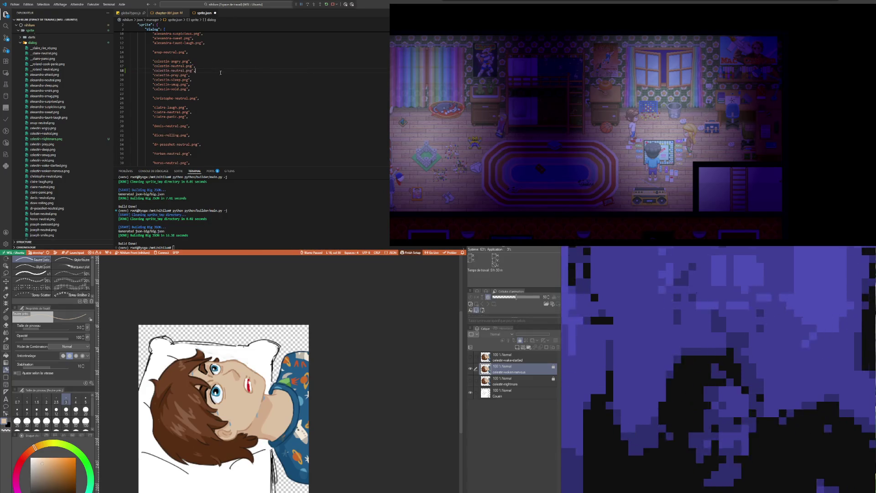
left_click(56, 140)
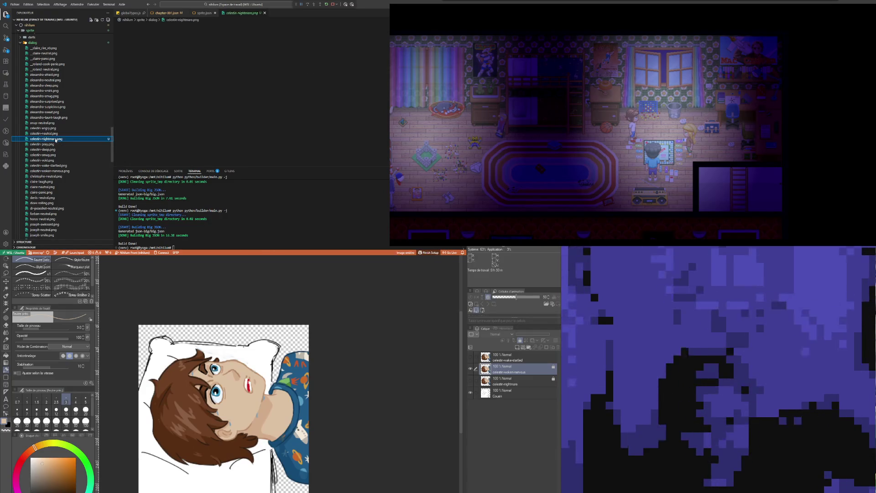
- Replace 'neutral' with 'nightmare' on line 18 of sprite.json and preview the nightmare and sleep sprites
left_click(204, 13)
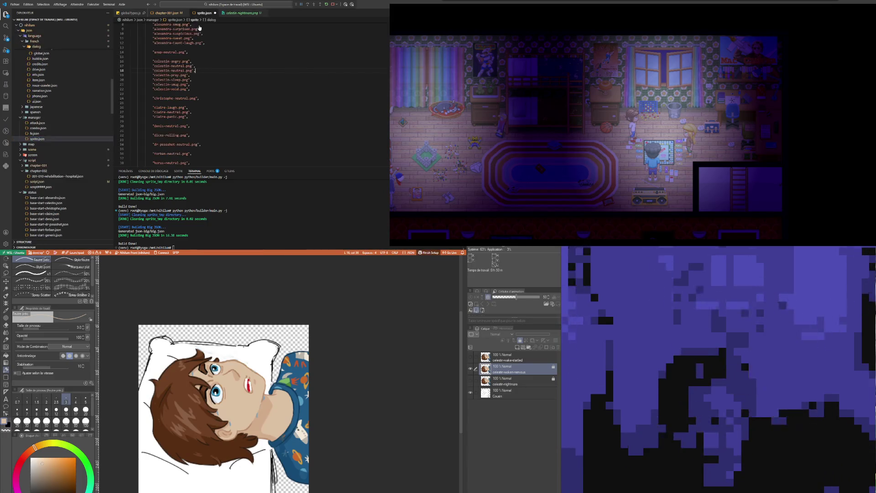
left_click(195, 71)
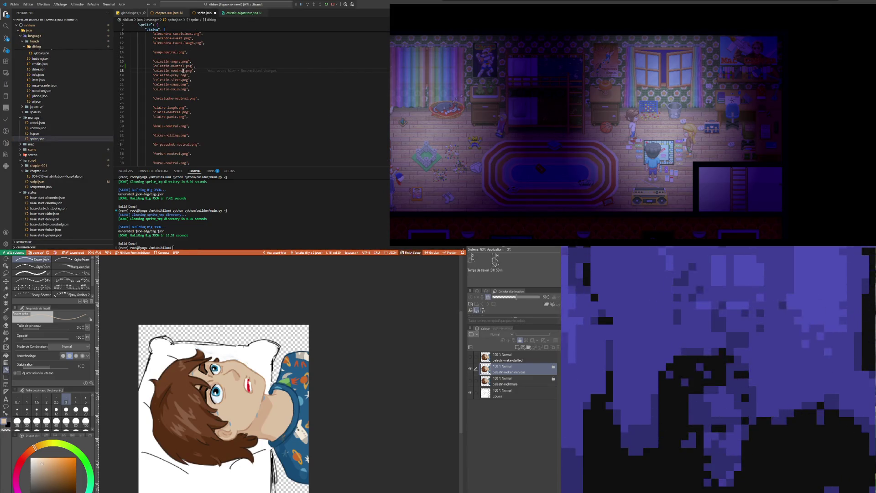
double_click(180, 70)
type("nightmare")
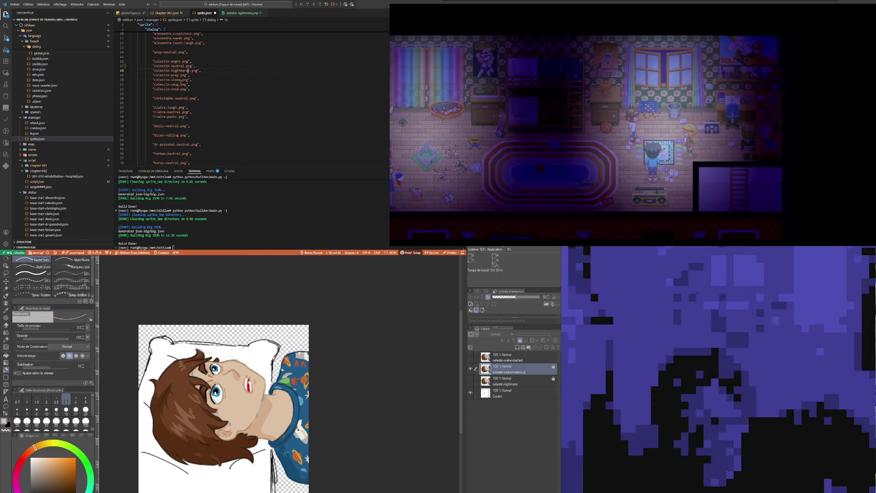
mouse_move(242, 13)
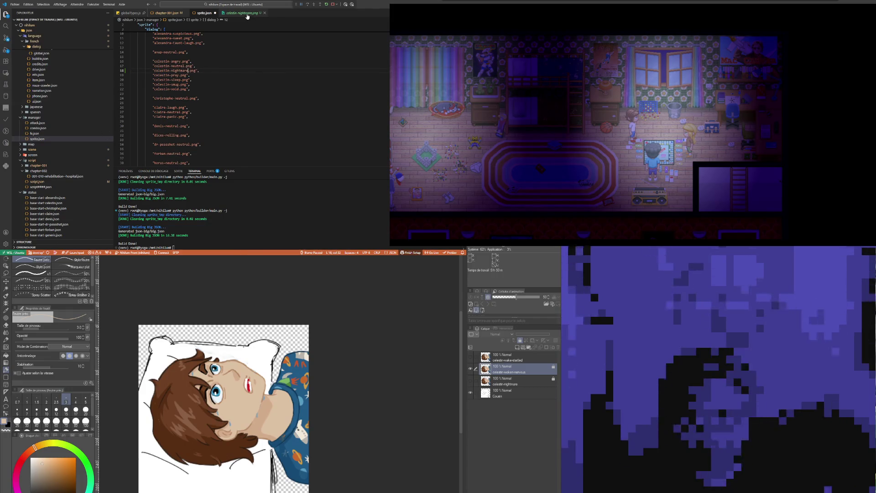
left_click(247, 17)
scroll(68, 154, "down", 5)
scroll(63, 159, "down", 5)
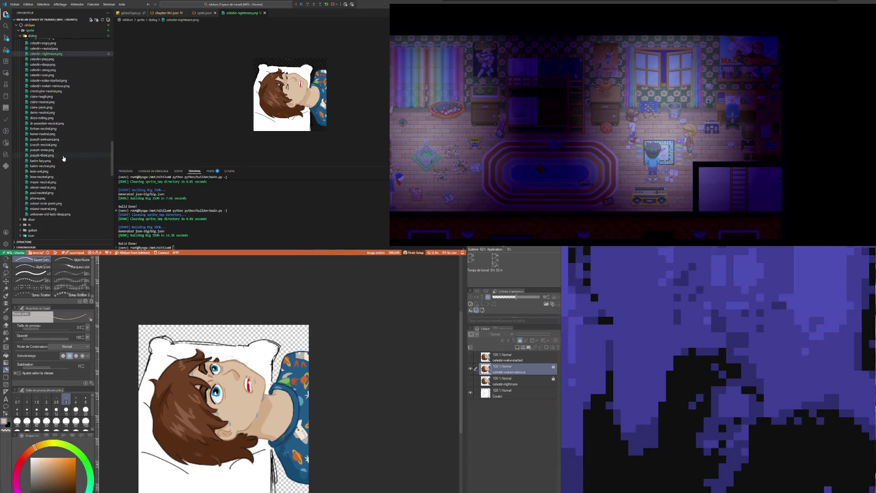
scroll(63, 158, "up", 3)
scroll(49, 162, "up", 2)
left_click(43, 163)
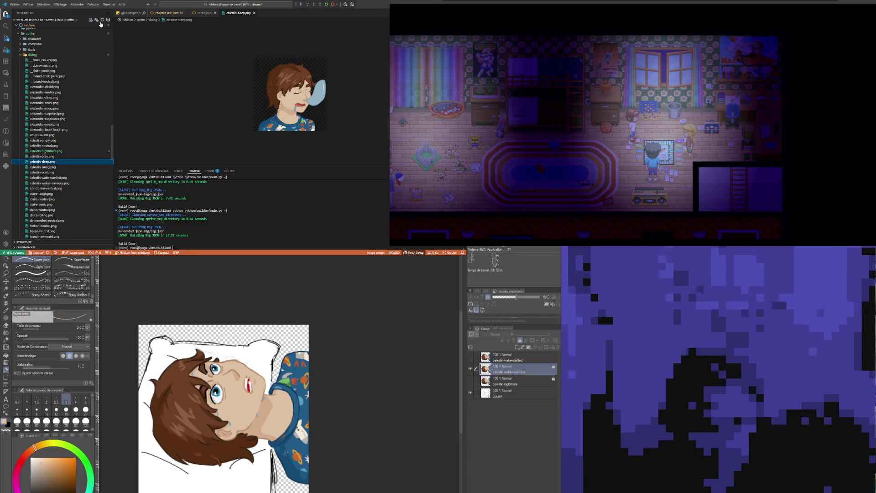
scroll(65, 131, "down", 3)
scroll(62, 135, "down", 3)
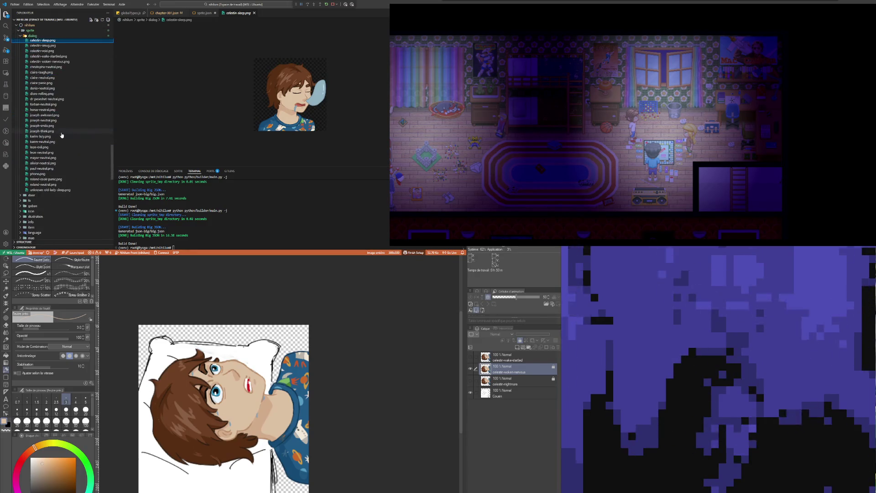
- Open celestin-wake-startled.png, start renaming it with F2, then reselect 'nightmare' on line 18
left_click(62, 133)
left_click(63, 57)
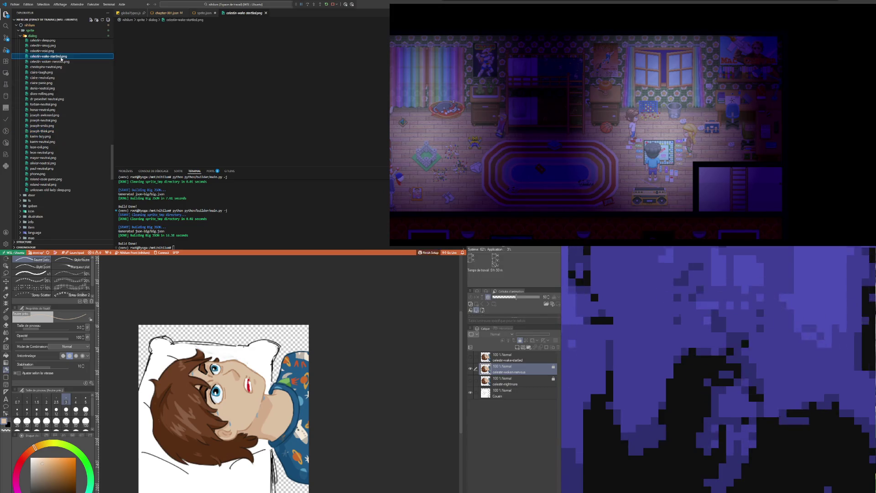
scroll(62, 61, "up", 2)
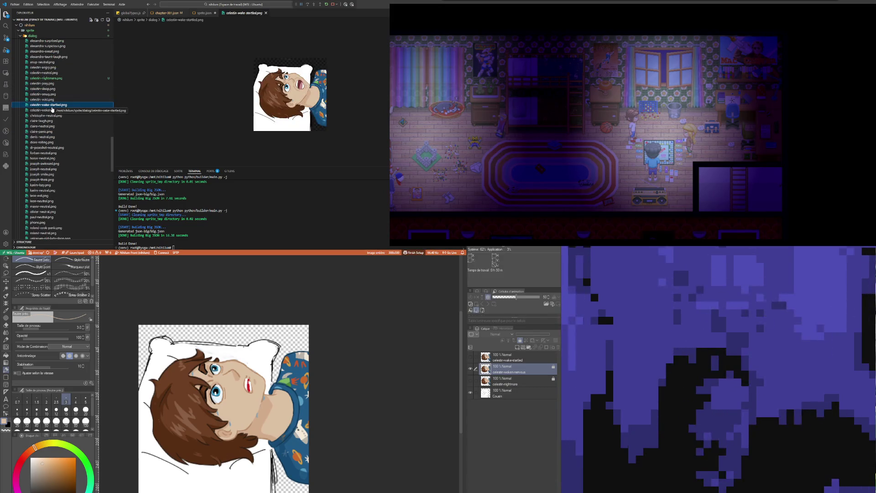
key("F2")
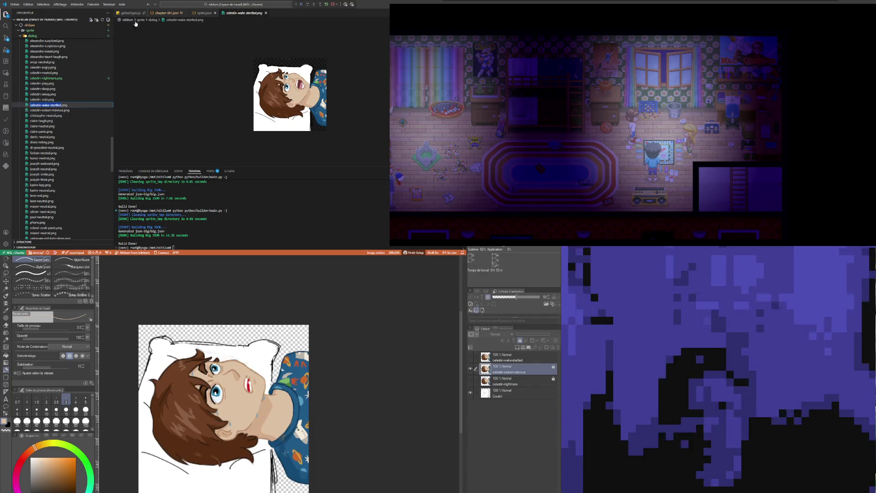
left_click(203, 12)
double_click(185, 71)
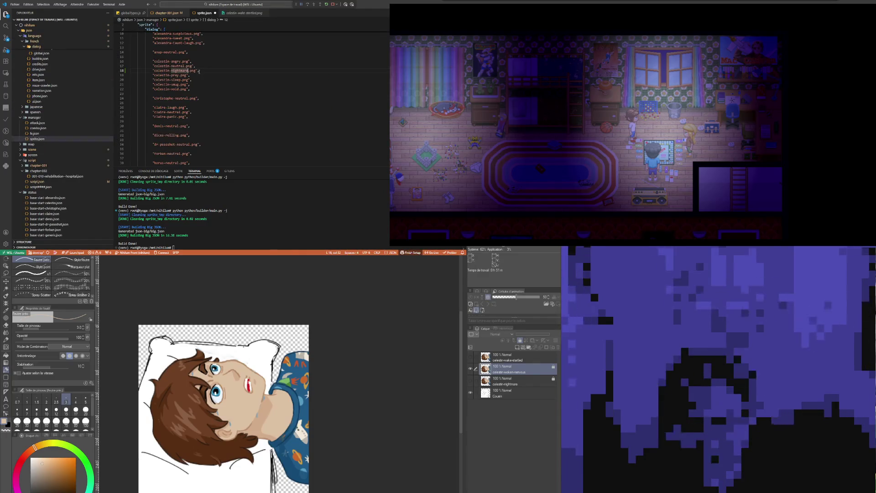
scroll(76, 162, "down", 5)
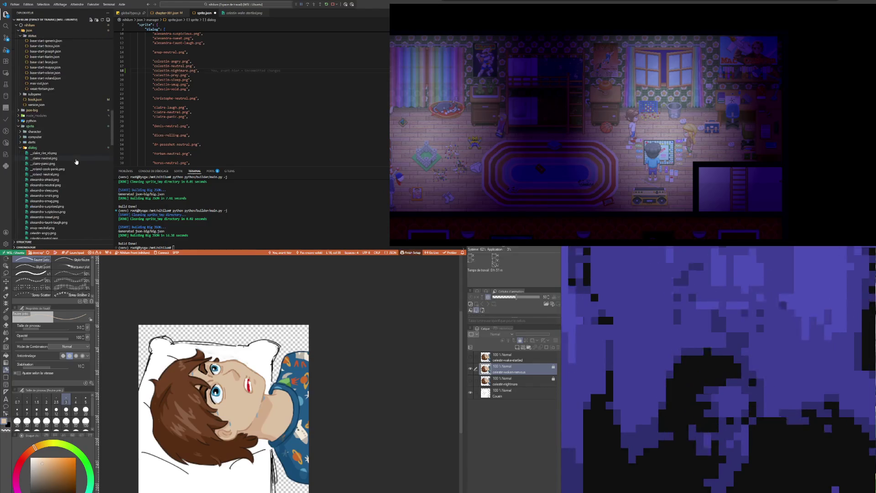
scroll(76, 162, "down", 5)
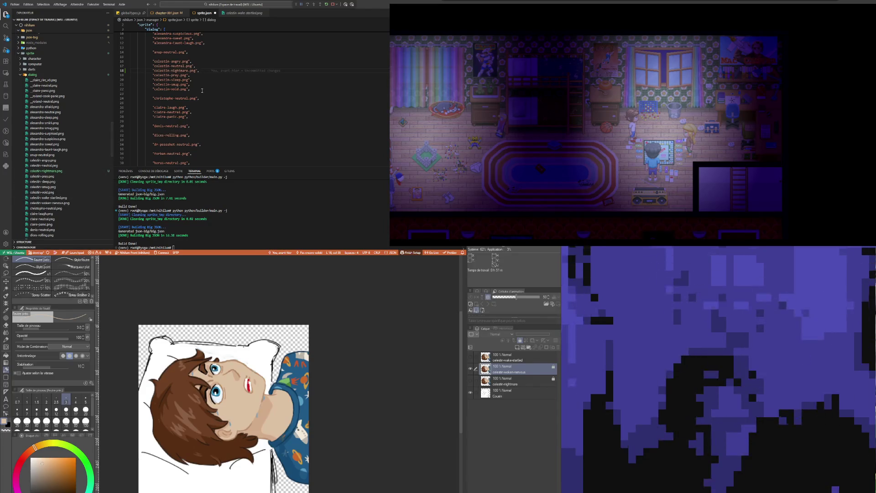
- Add celestin-wake-startled.png and celestin-woken-nervous.png to sprite.json and save it
key("Return")
type("\"celestin-wake-startled")
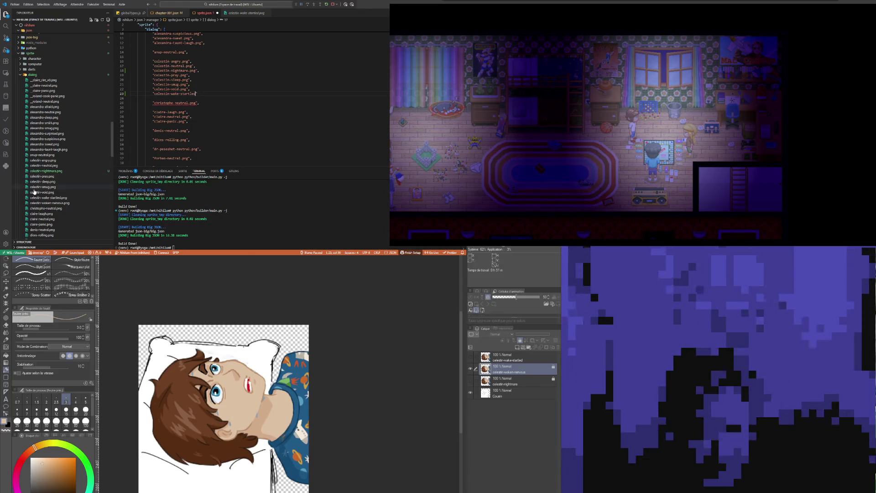
left_click(47, 203)
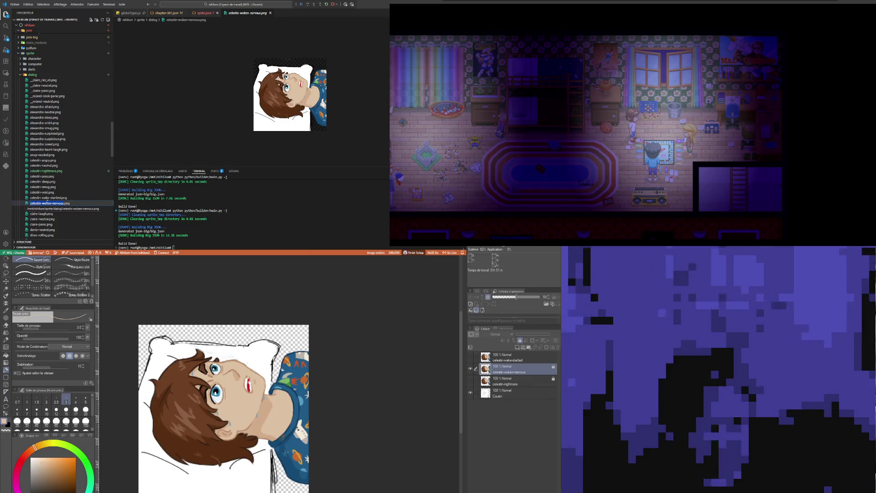
left_click(208, 13)
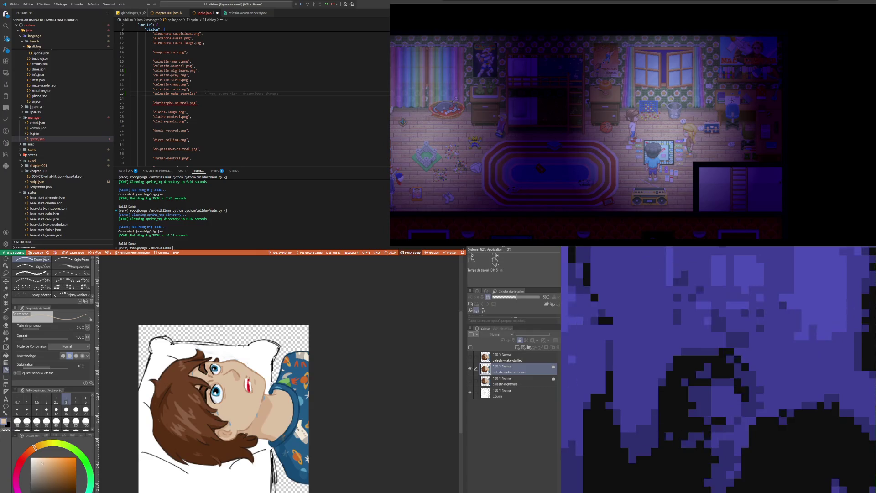
key("Return")
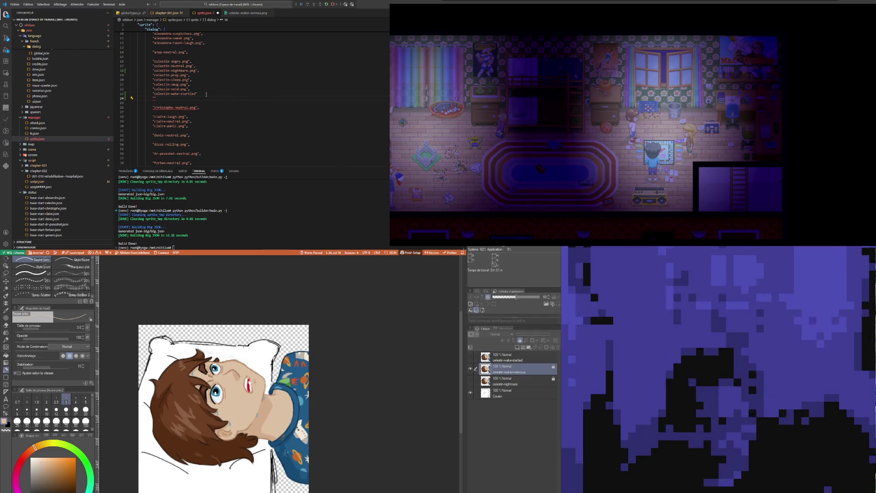
type("\"celestin-woken-nervous\"")
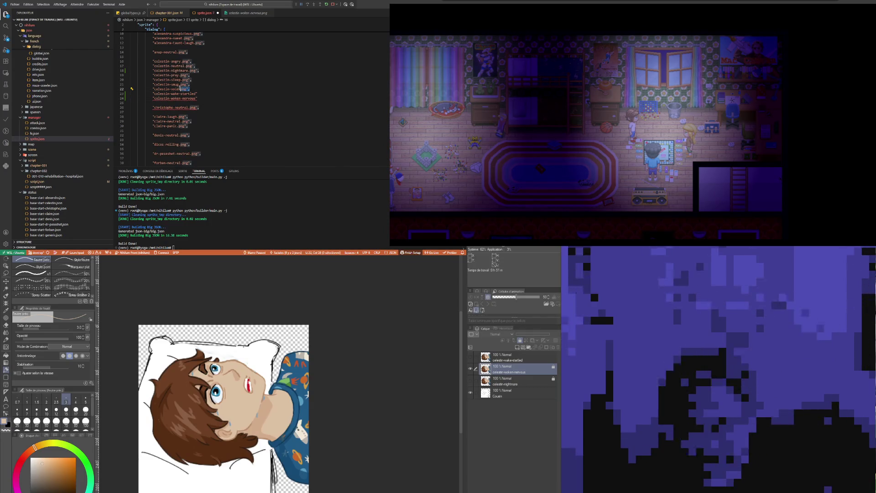
left_click(203, 94)
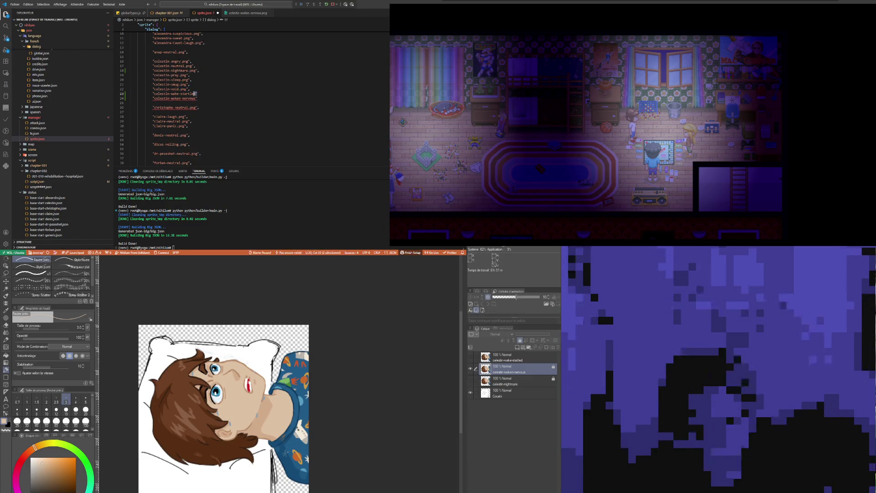
type(".png")
key("Down")
type(".png")
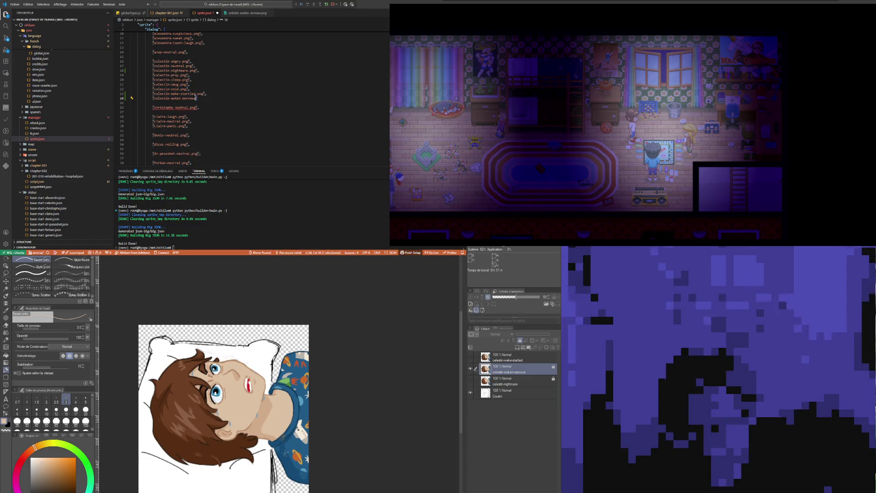
key("ctrl+s")
- Rerun the sprite build in the terminal with main.py -j -r, then return to chapter-001.json
left_click(292, 217)
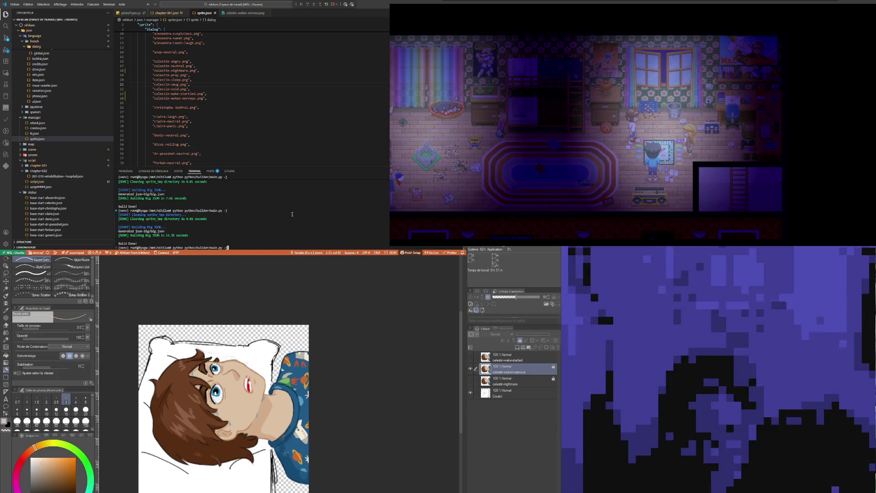
key("Up")
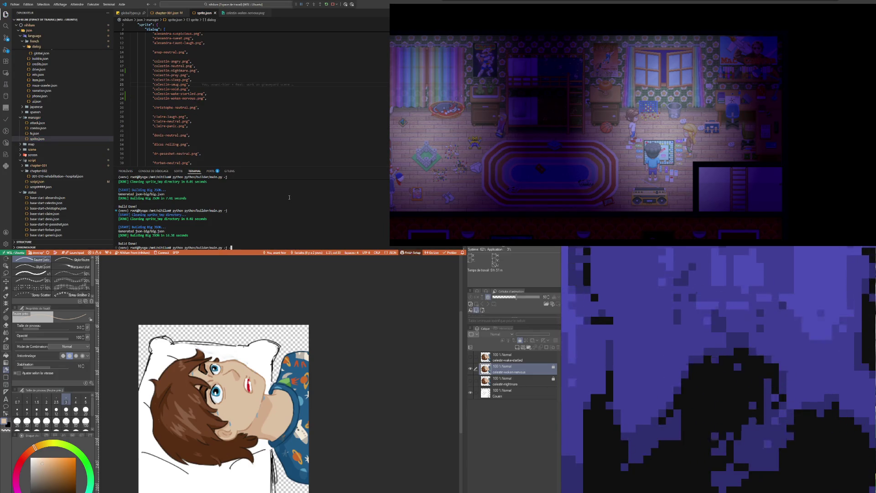
type("-r")
key("Return")
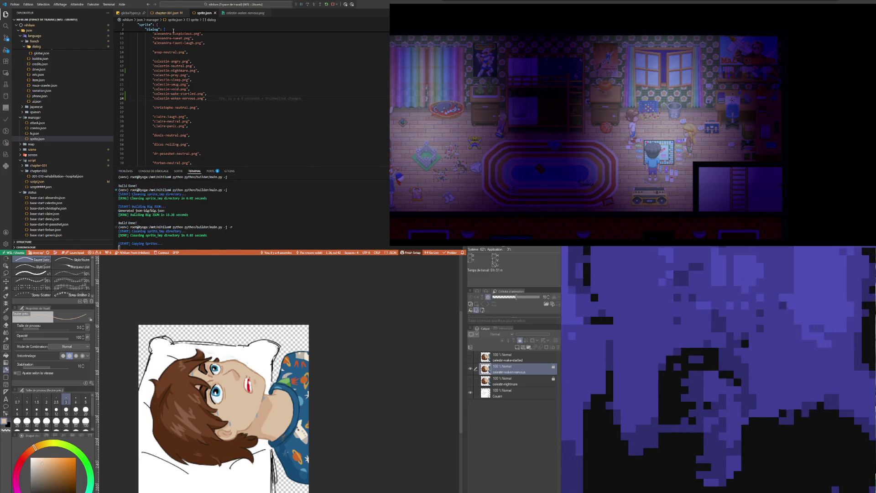
left_click(164, 14)
left_click(186, 66)
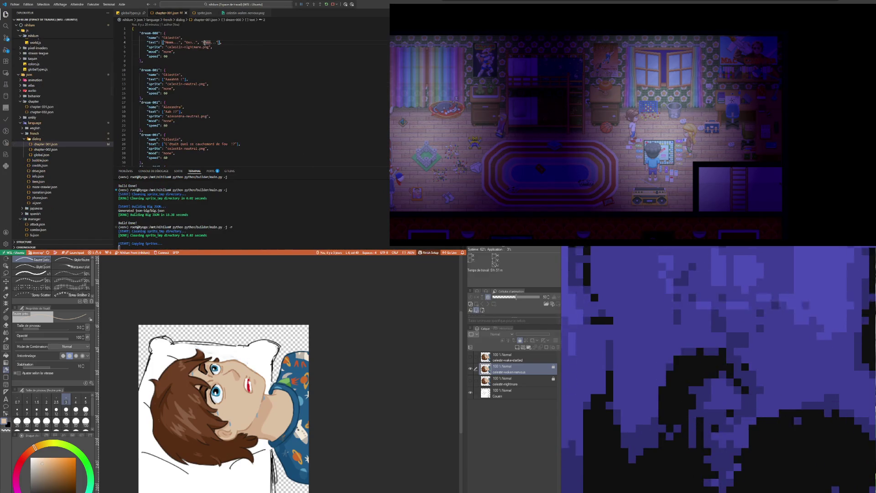
- Give Celestin's dream-001 line the celestin-wake-startled sprite copied from sprite.json
left_click(190, 99)
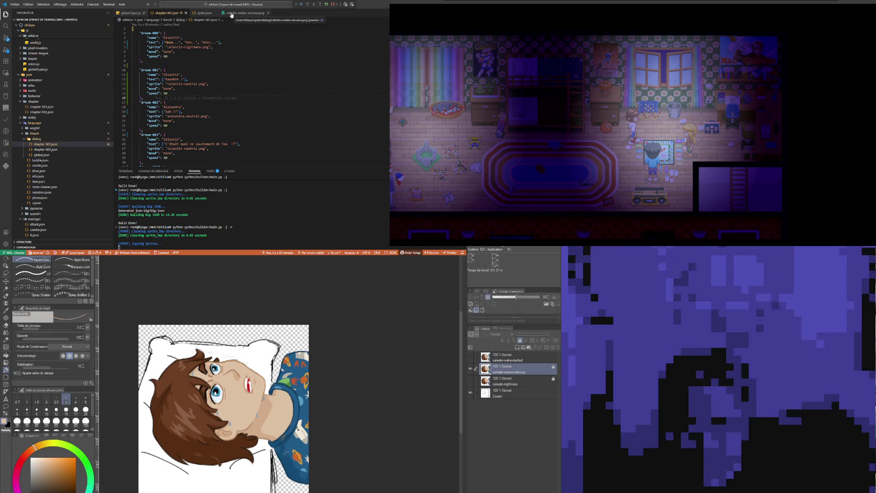
left_click(204, 12)
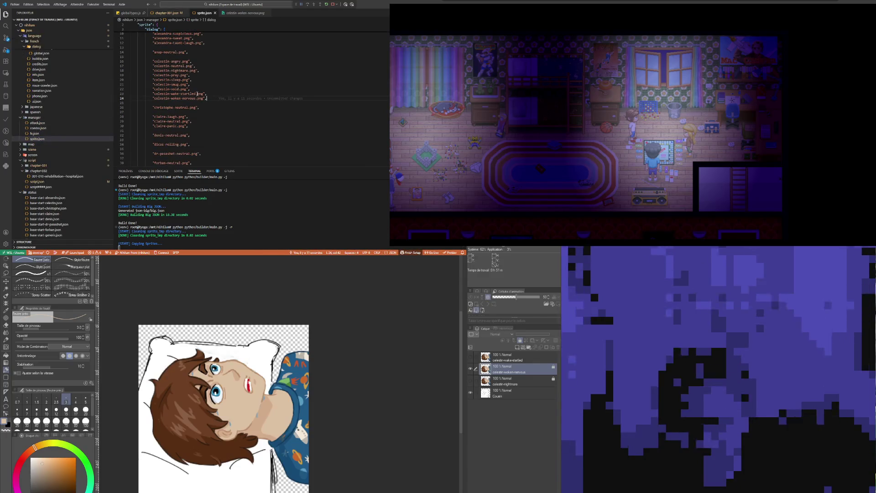
left_click_drag(193, 94, 157, 95)
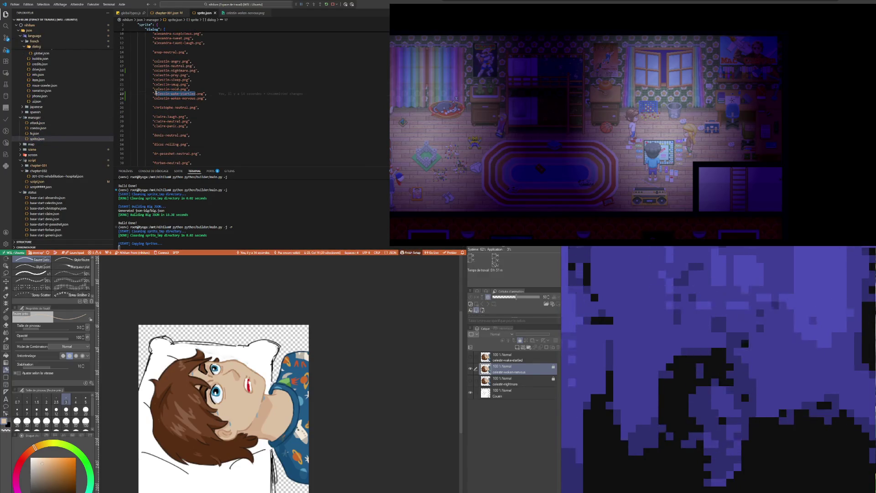
left_click(171, 15)
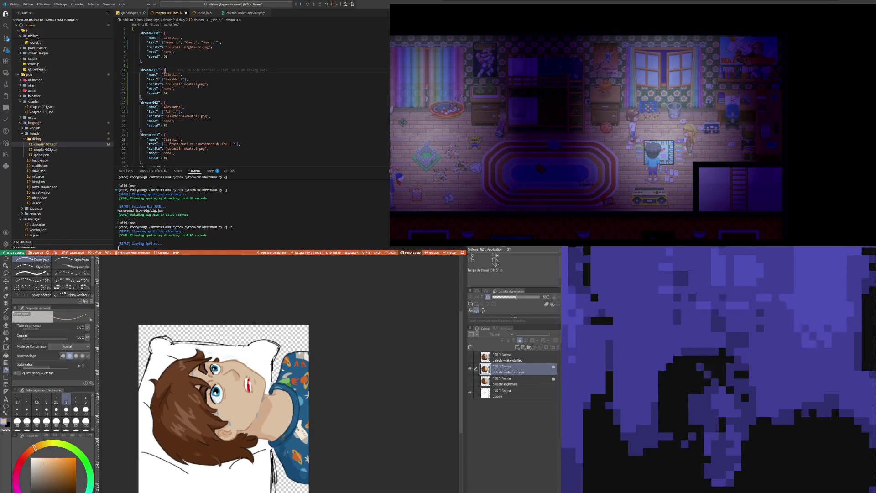
double_click(188, 83)
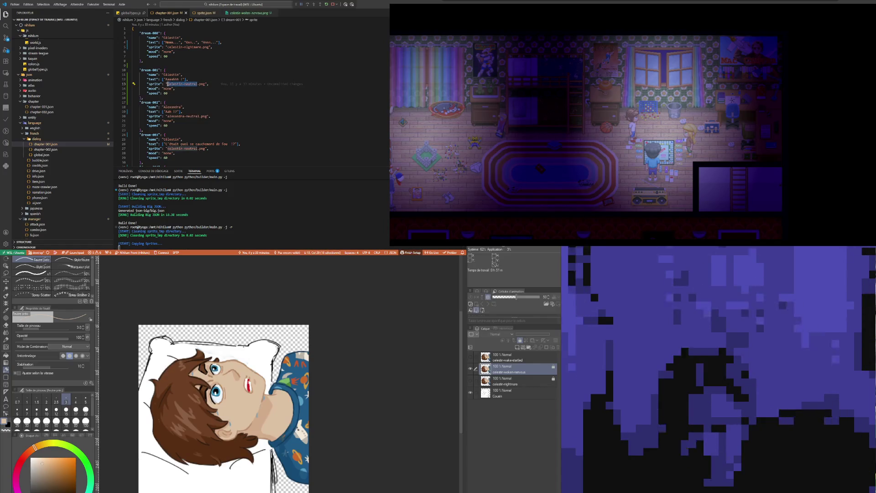
type("wake-startled")
left_click(219, 52)
scroll(220, 84, "down", 2)
left_click(220, 90)
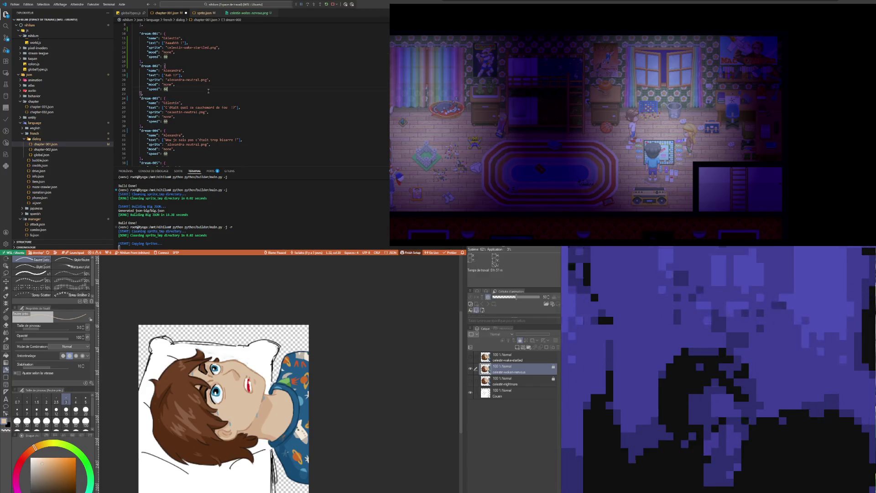
mouse_move(248, 13)
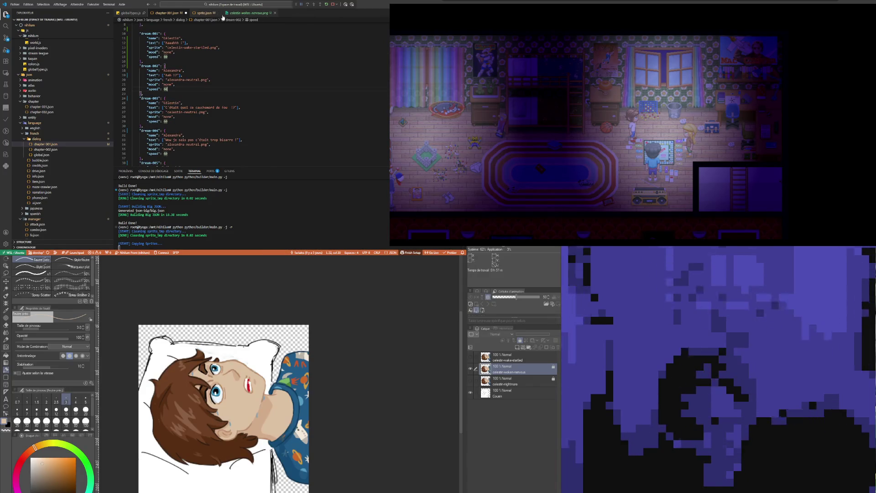
- Replace celestin-neutral in the dream-003 sprite with celestin-woken-nervous copied from sprite.json
left_click(207, 13)
left_click_drag(196, 99, 154, 98)
key("ctrl+c")
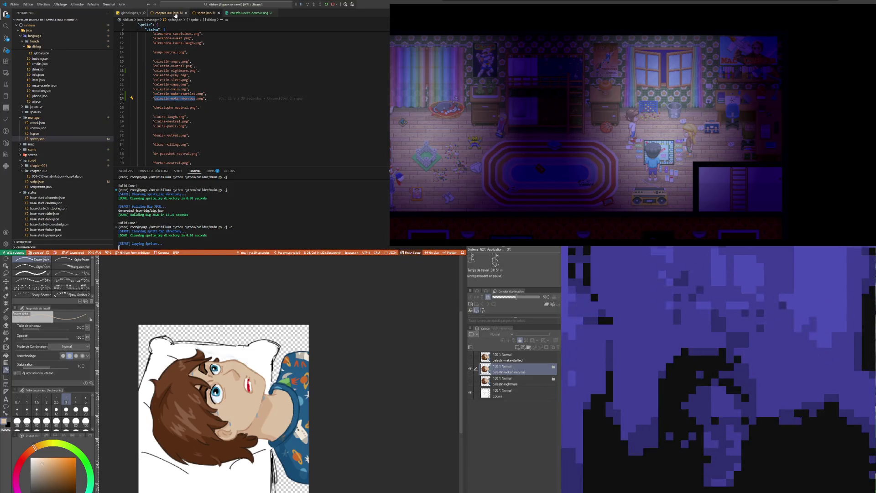
left_click(175, 13)
left_click(208, 145)
scroll(198, 102, "down", 3)
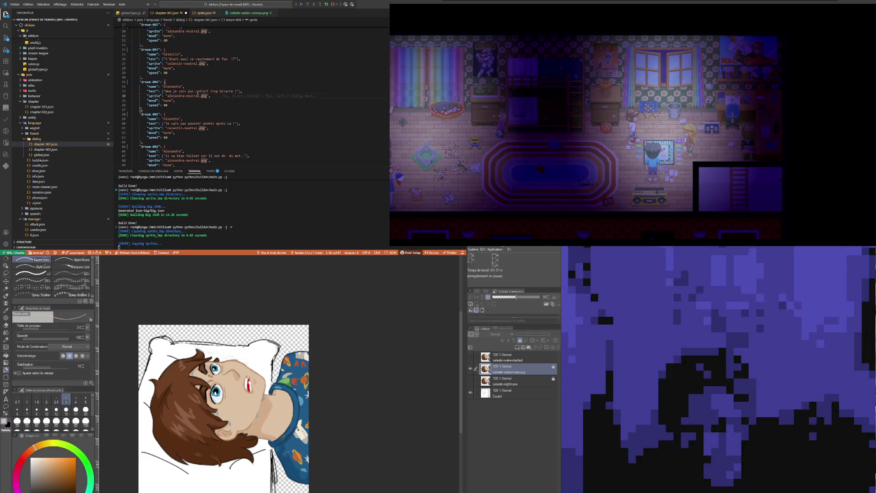
left_click(197, 108)
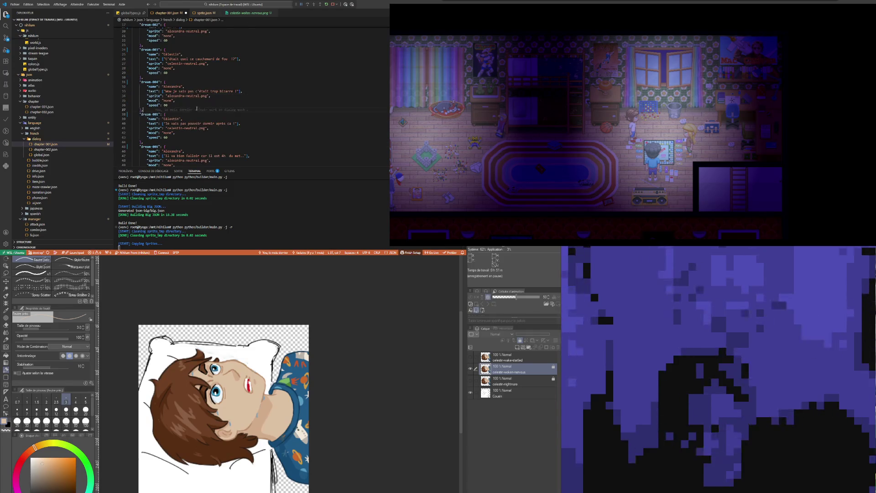
left_click(187, 83)
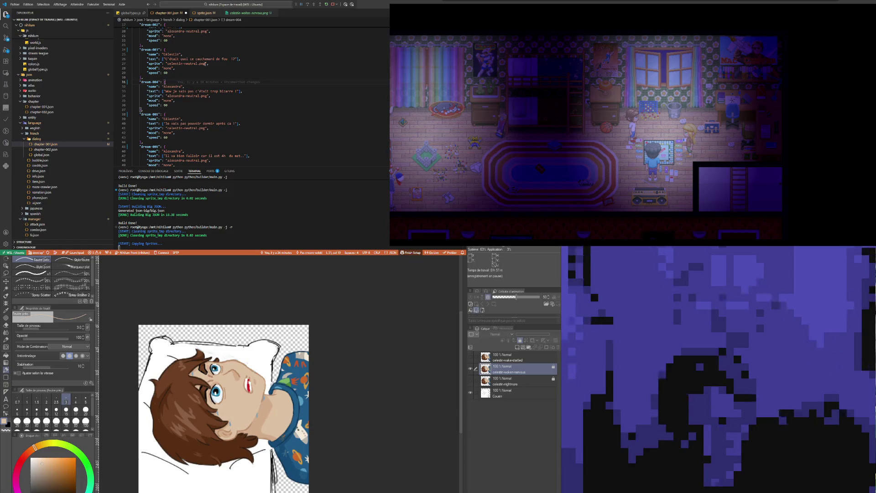
left_click_drag(198, 63, 150, 64)
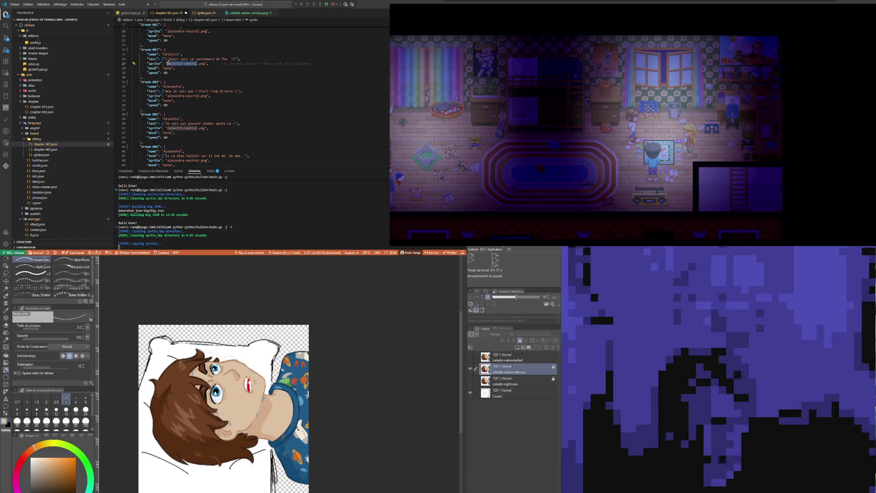
key("ctrl+v")
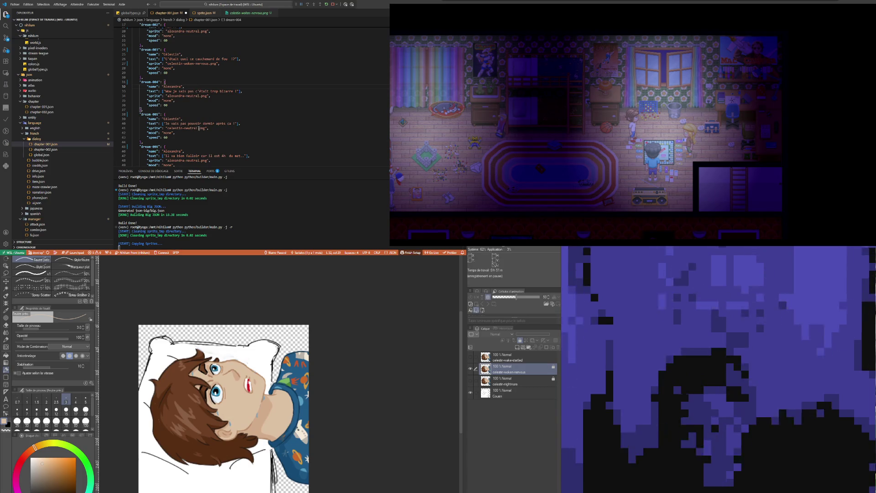
- Paste the woken-nervous sprite name into dream-005 as well and review the following entries
double_click(194, 128)
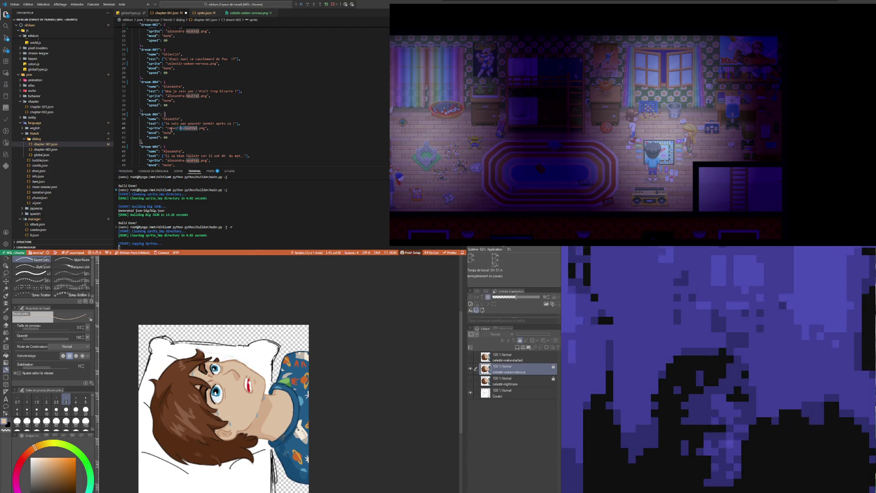
key("ctrl+v")
scroll(175, 130, "down", 5)
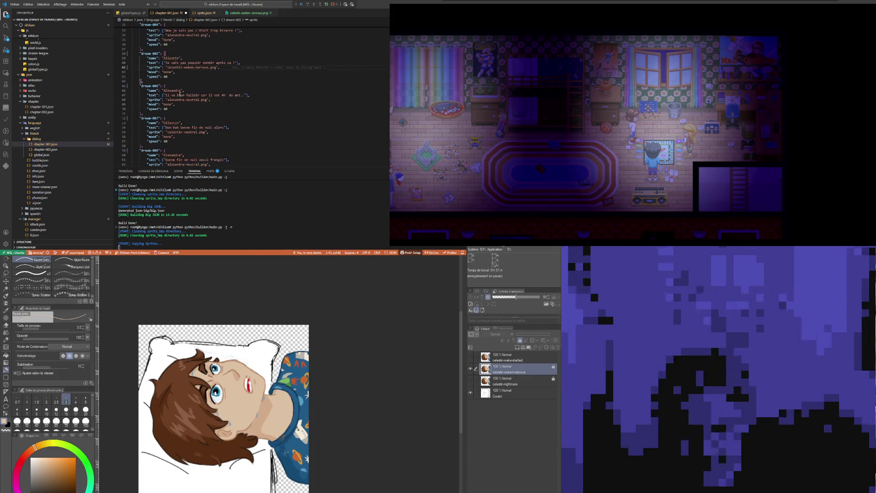
left_click(185, 115)
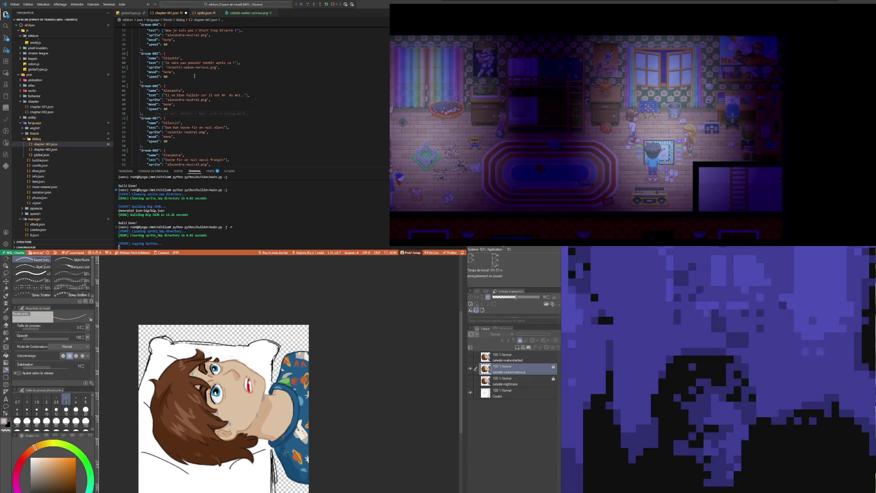
left_click(228, 100)
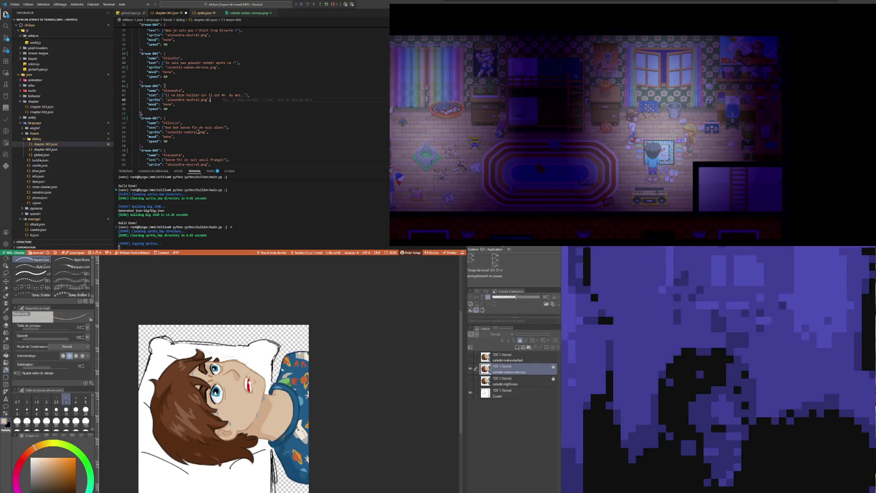
key("Up")
key("Up")
key("Up")
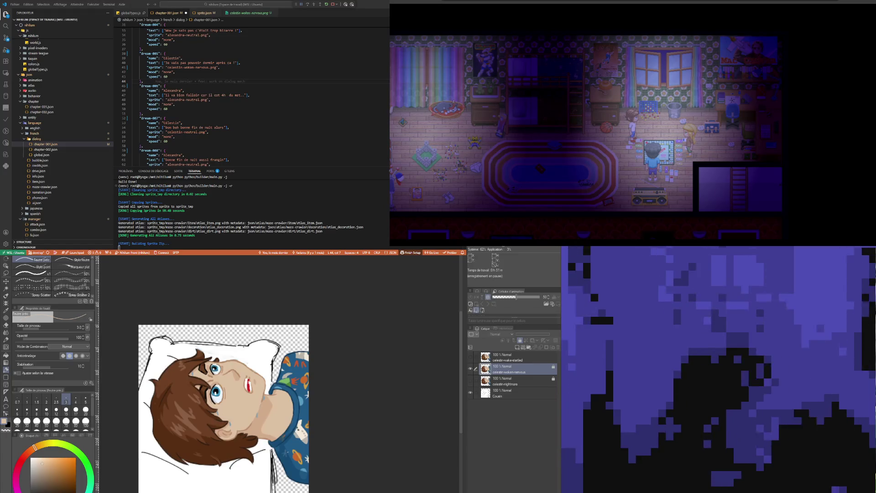
left_click(201, 122)
left_click(241, 67)
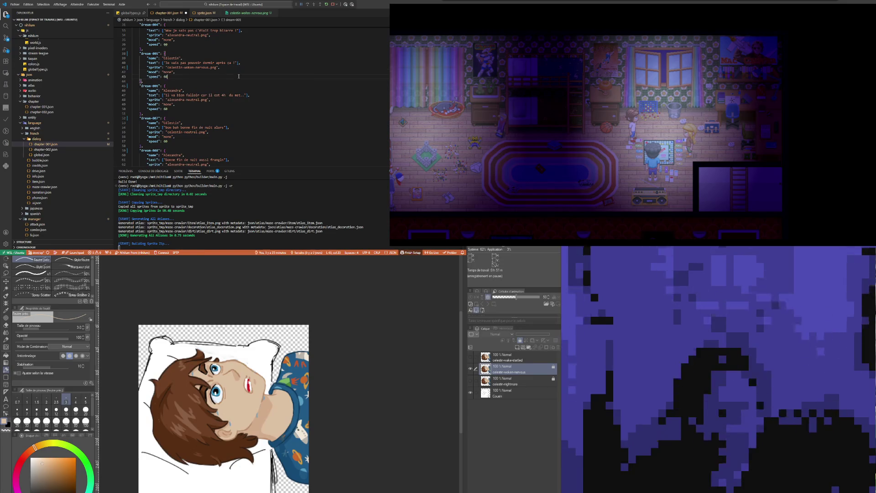
key("Down")
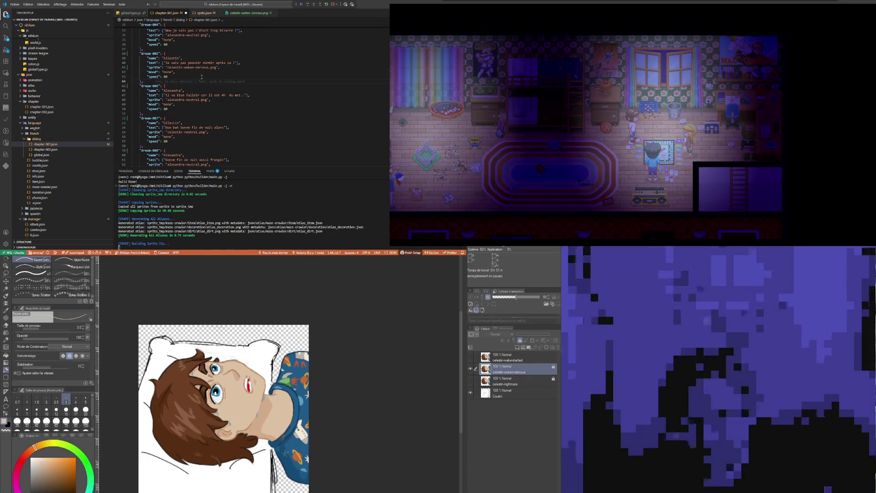
left_click(193, 58)
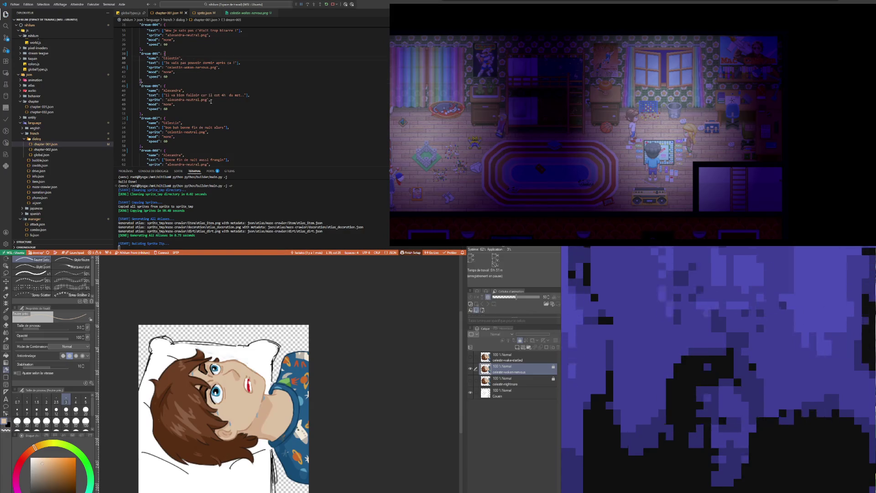
key("Down")
key("Down")
key("Down")
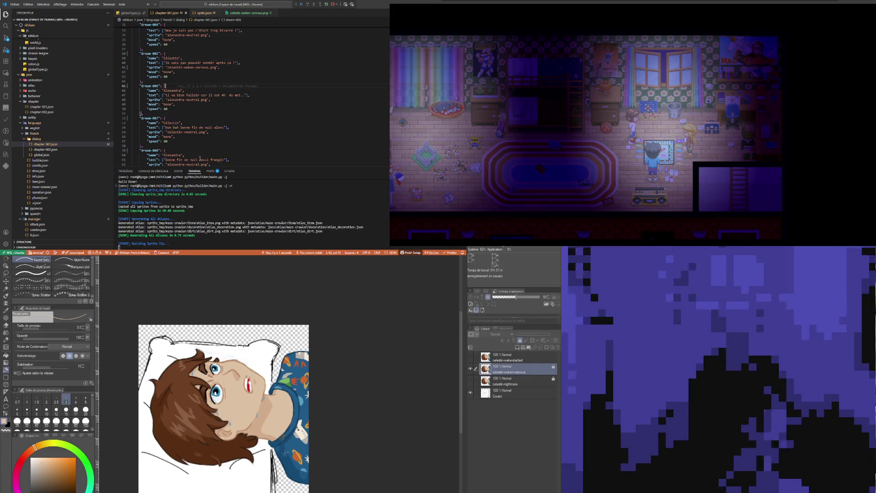
scroll(79, 190, "down", 4)
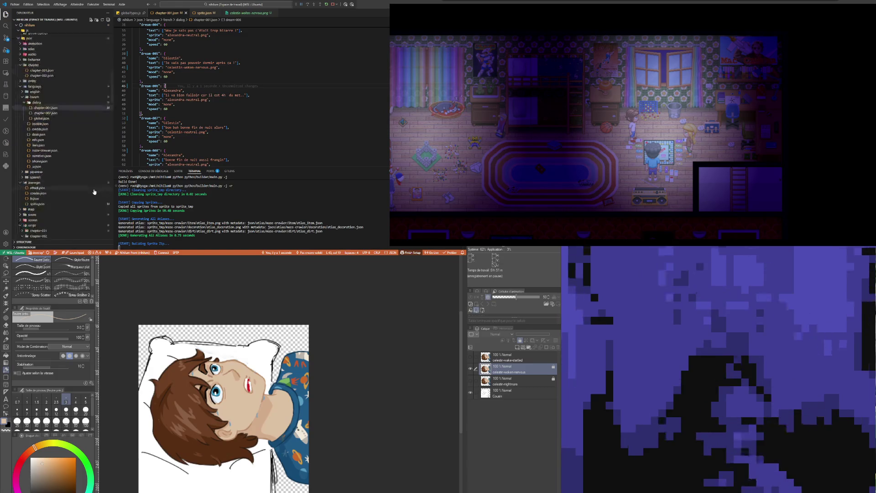
scroll(79, 189, "down", 6)
scroll(79, 189, "down", 5)
scroll(78, 186, "down", 3)
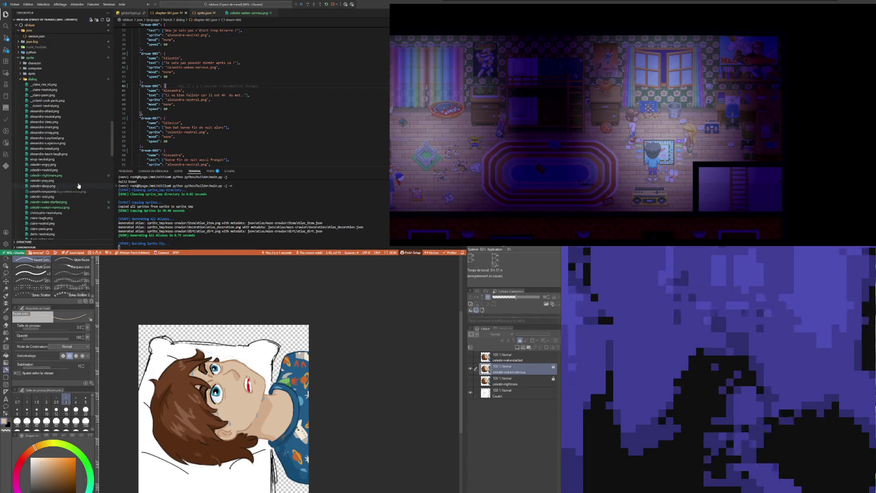
- Preview the celestin-sleep sprite in the Explorer and rename it to _celestin-sleep.png
left_click(42, 185)
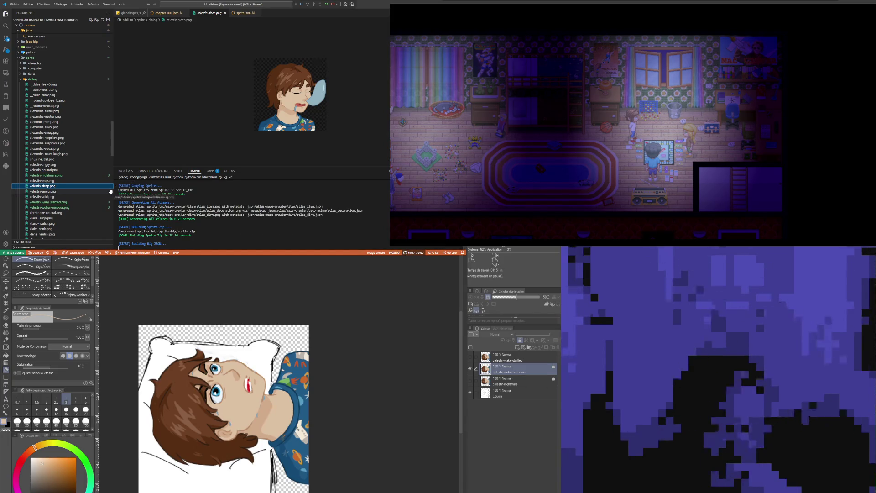
left_click(47, 191)
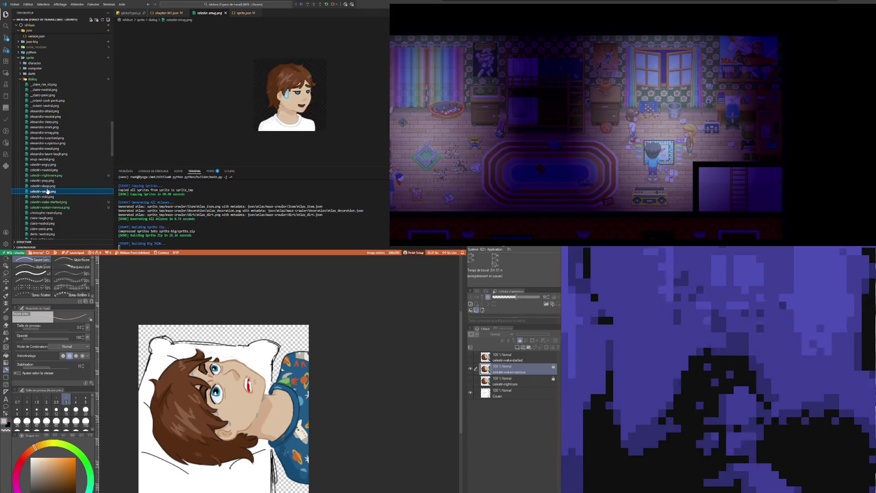
left_click(47, 186)
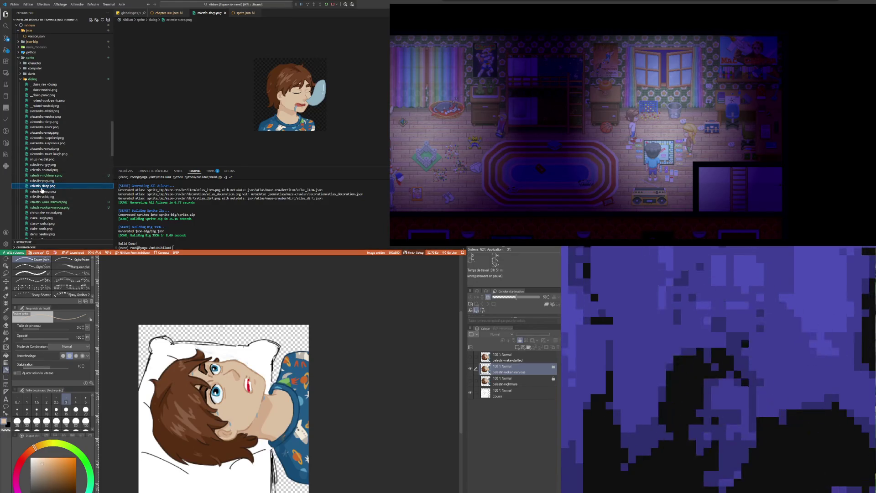
key("F2")
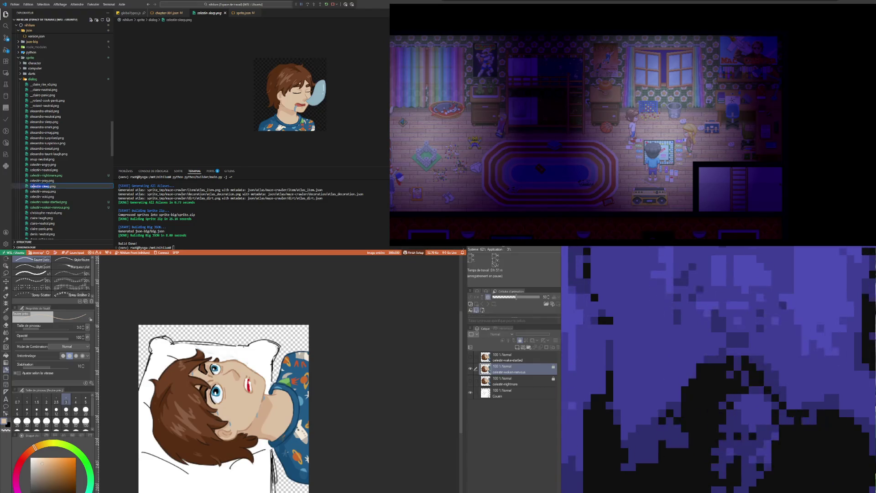
key("Escape")
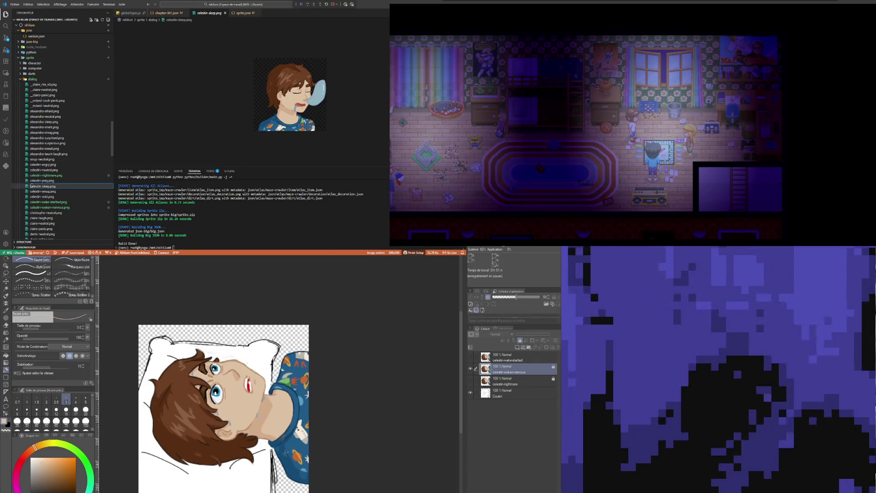
type("_")
key("Return")
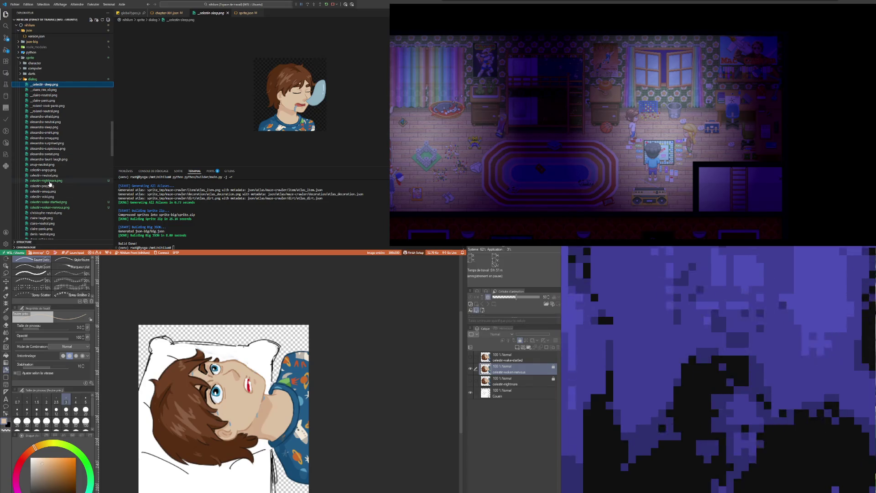
- Preview the celestin-nightmare sprite and switch back to chapter-001.json
left_click(50, 180)
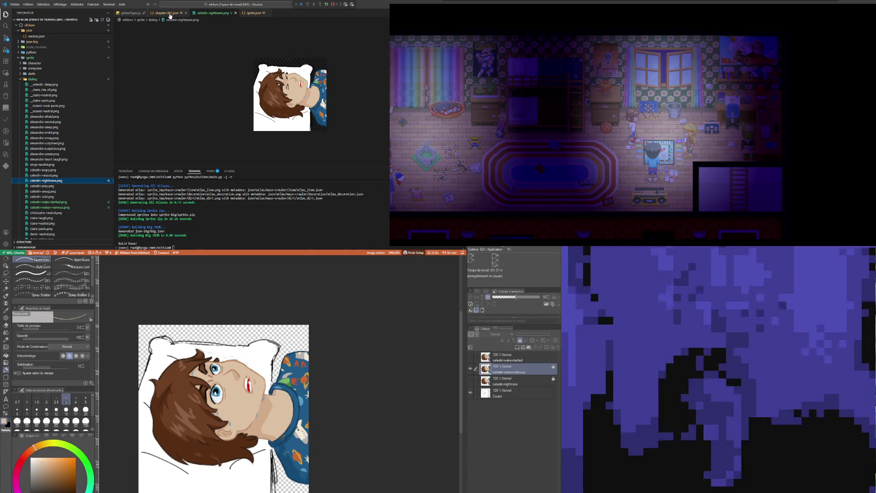
left_click(170, 14)
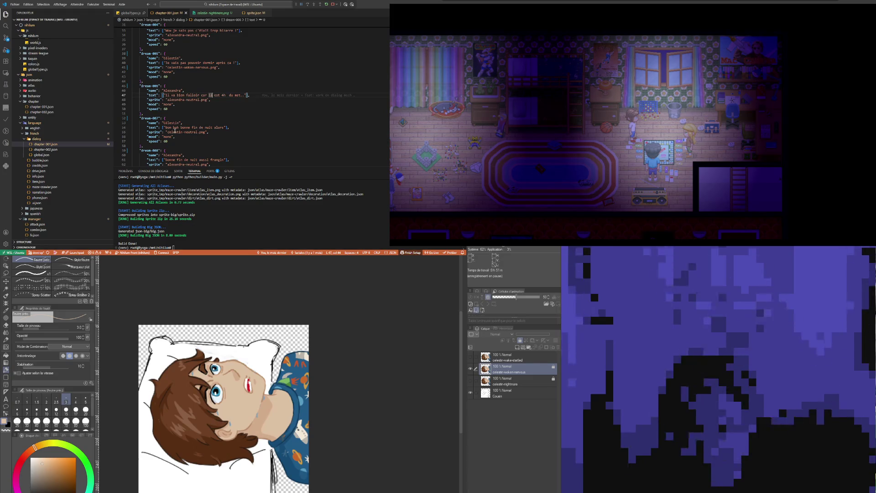
- Swap dream-007's neutral sprite and replace its text with a two-string 'je vais essayer' / good-night array
double_click(190, 132)
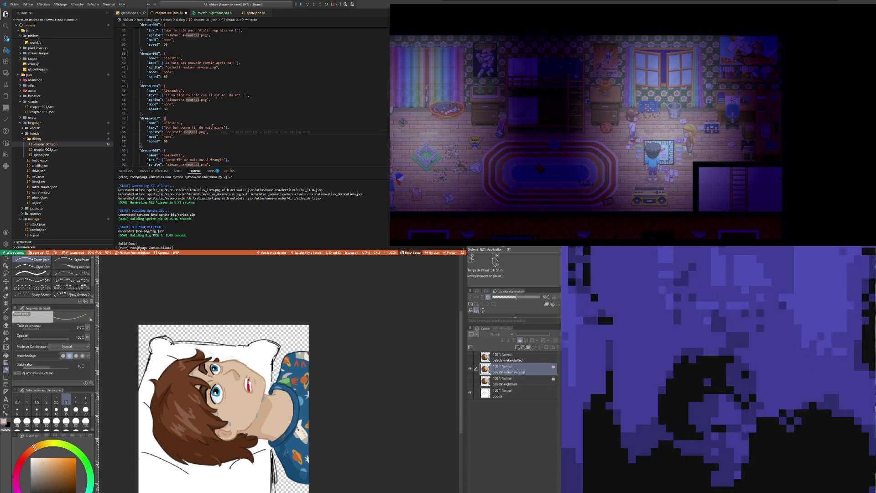
left_click_drag(225, 127, 165, 127)
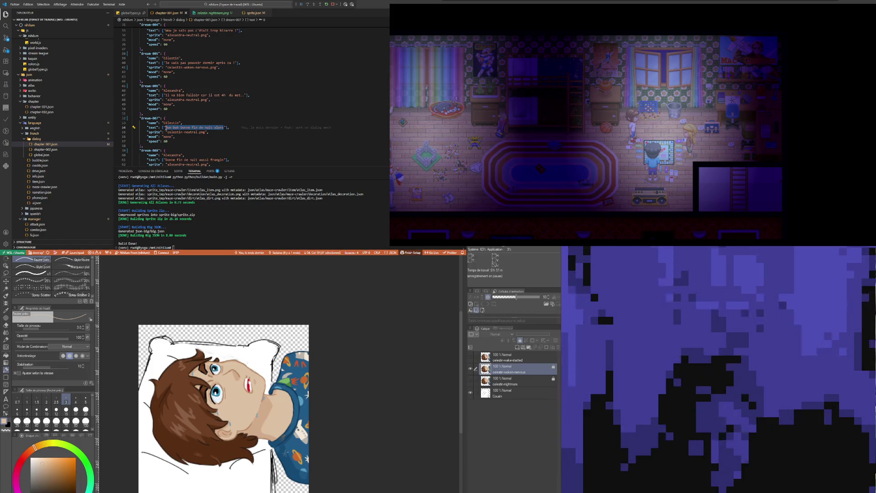
type("Ok")
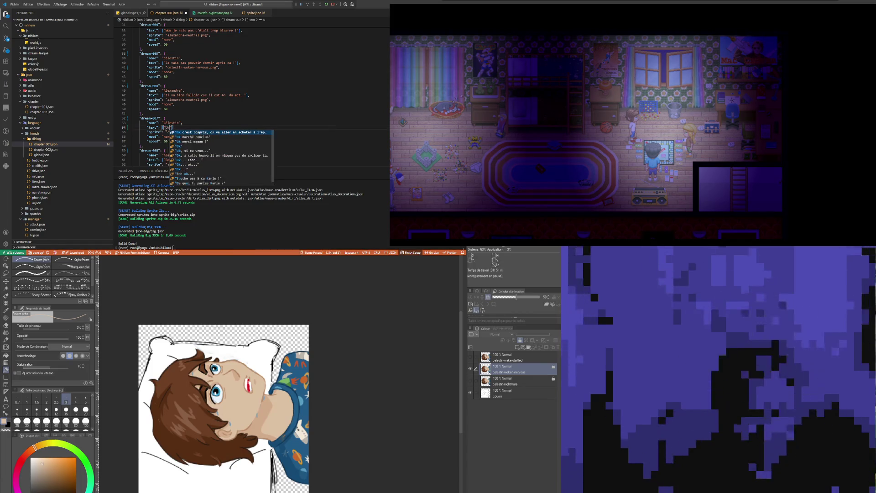
type(" je va")
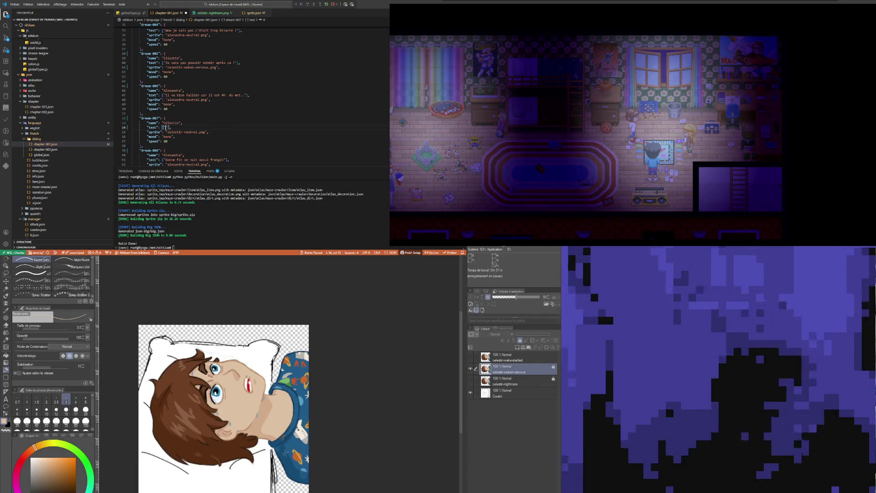
key("BackSpace")
key("BackSpace")
key("BackSpace")
key("BackSpace")
key("BackSpace")
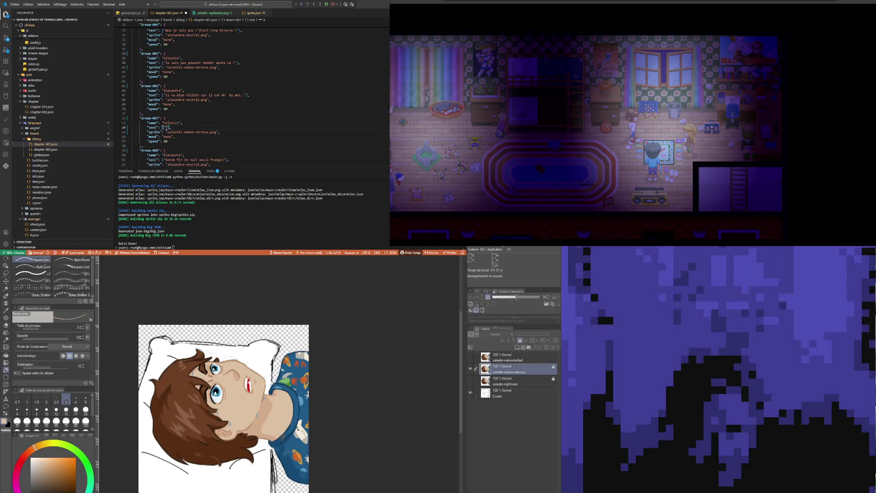
type("Ok... ok")
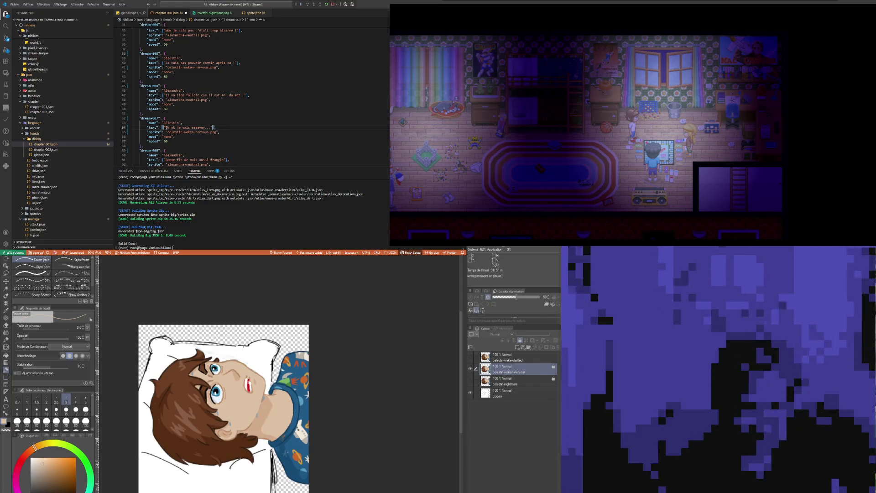
type("\"")
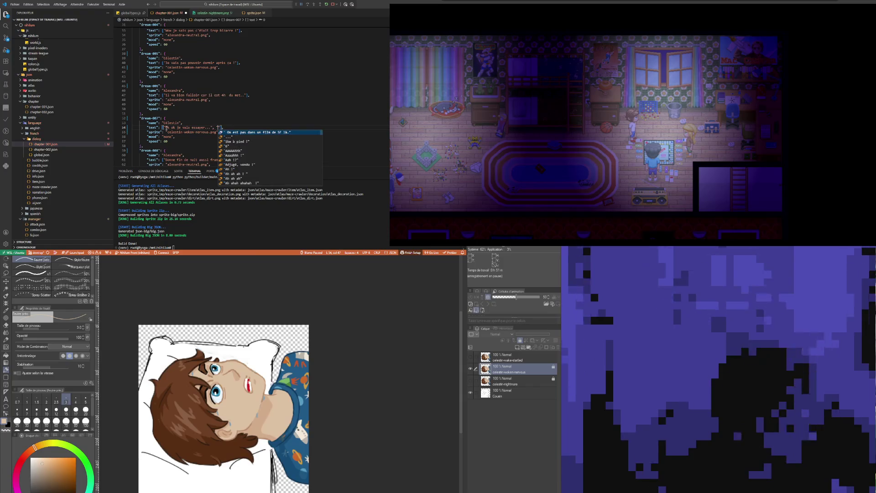
type("Bon")
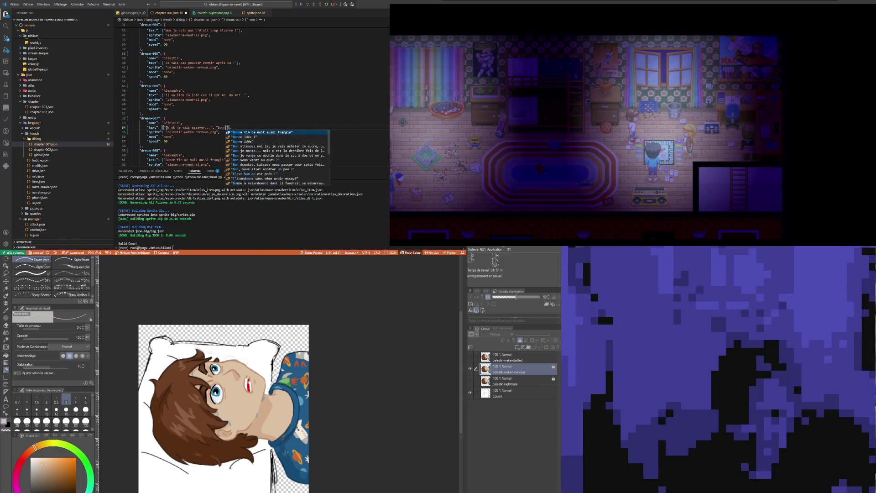
type("ne nuit ...")
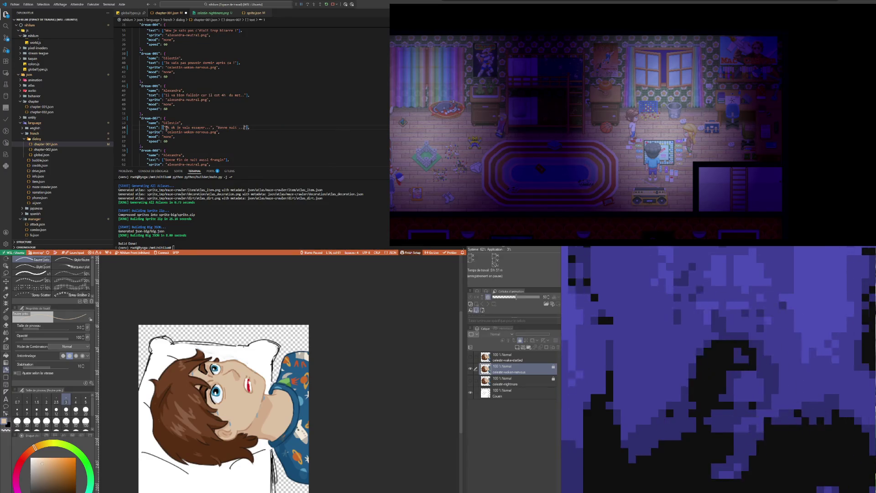
scroll(170, 76, "down", 1)
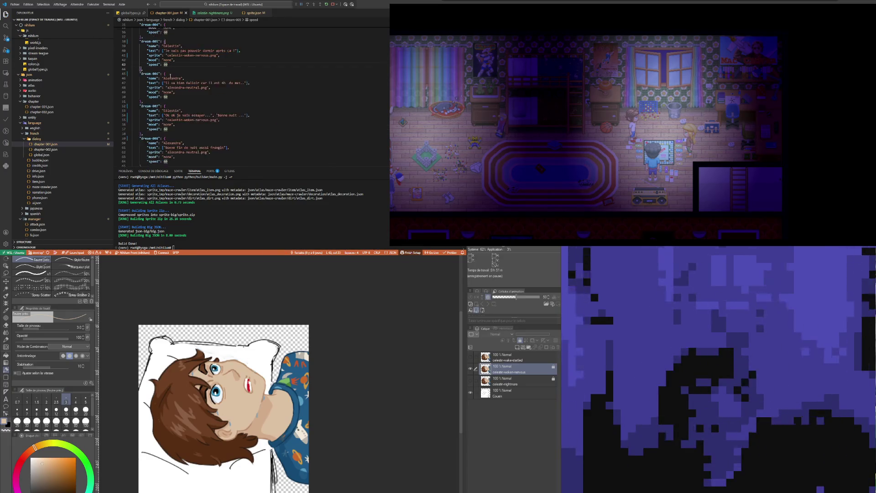
scroll(206, 104, "down", 1)
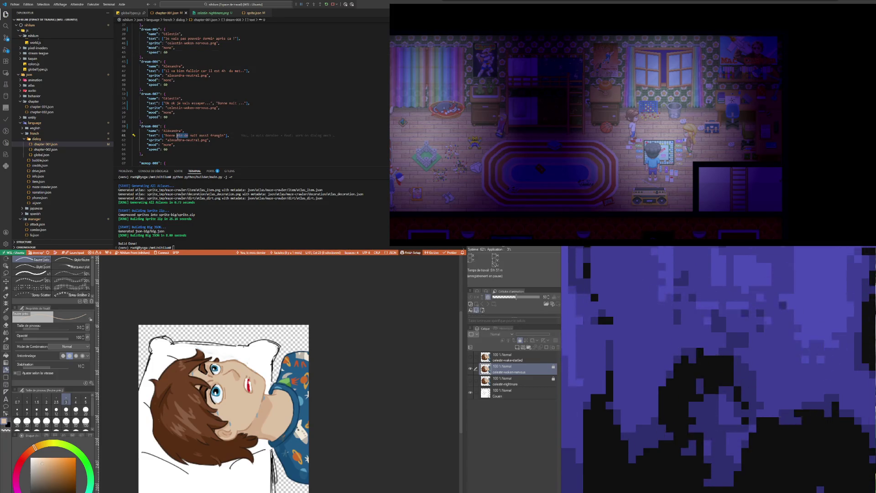
- Write the second dream-007 string as "Bonne nuit Frangin"
left_click(208, 100)
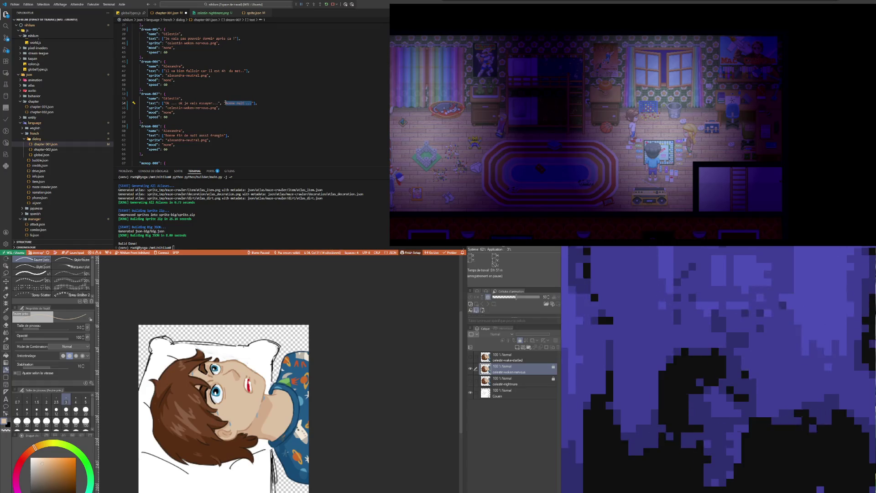
type("Bon")
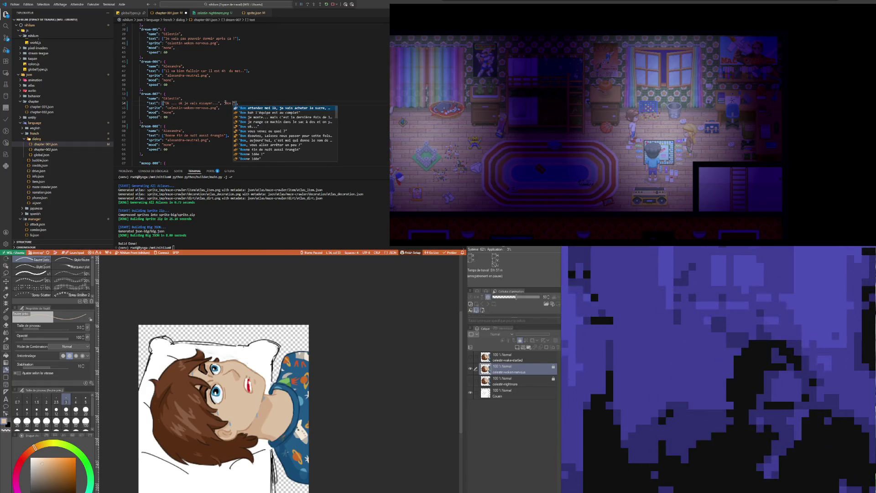
type("hah")
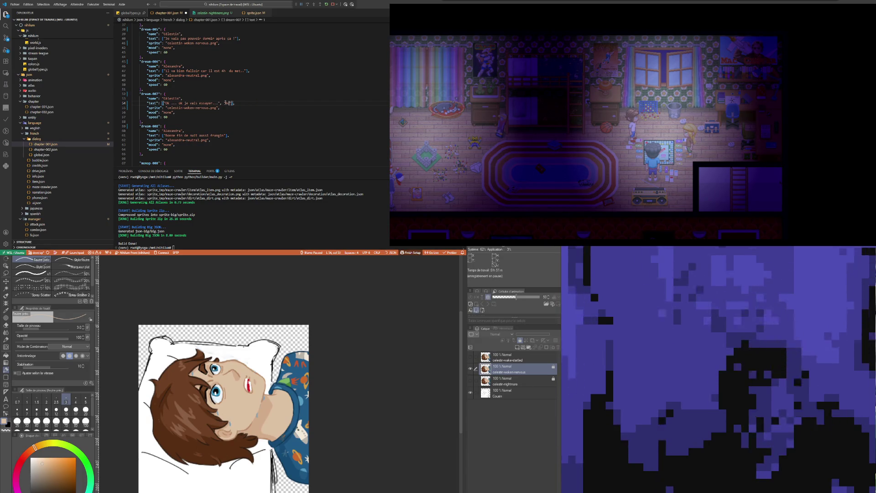
type("e nu")
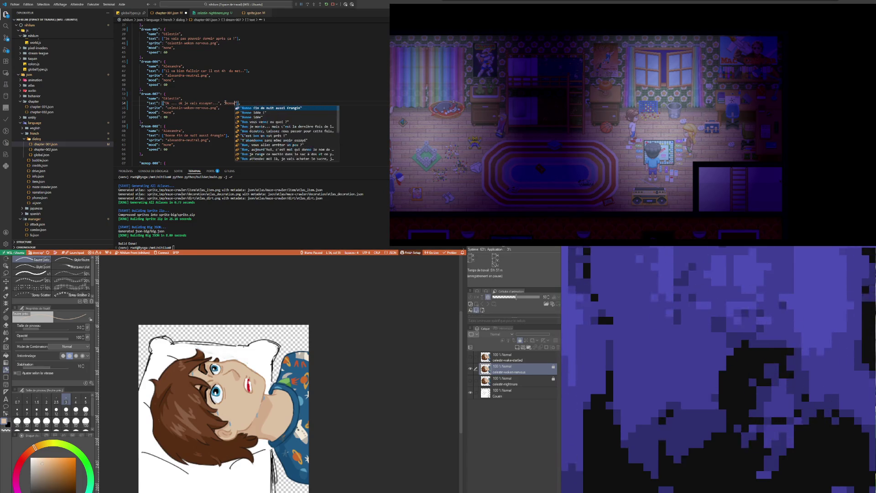
type("it frang")
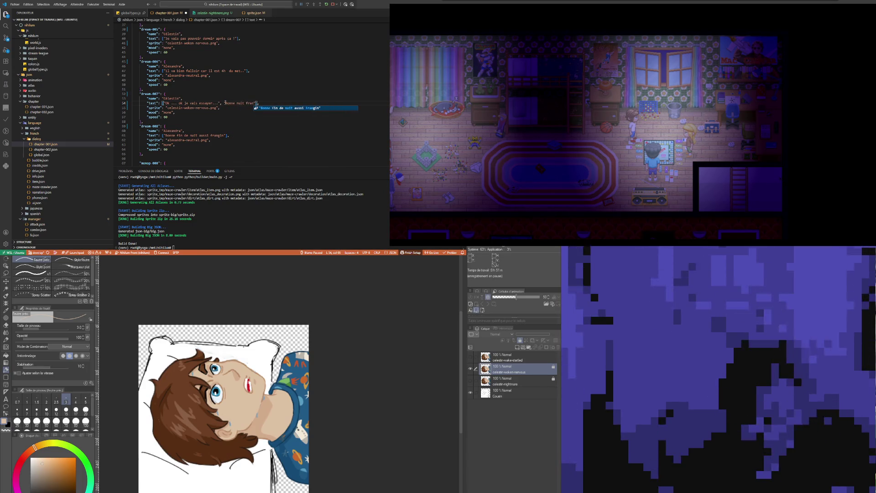
type("ine")
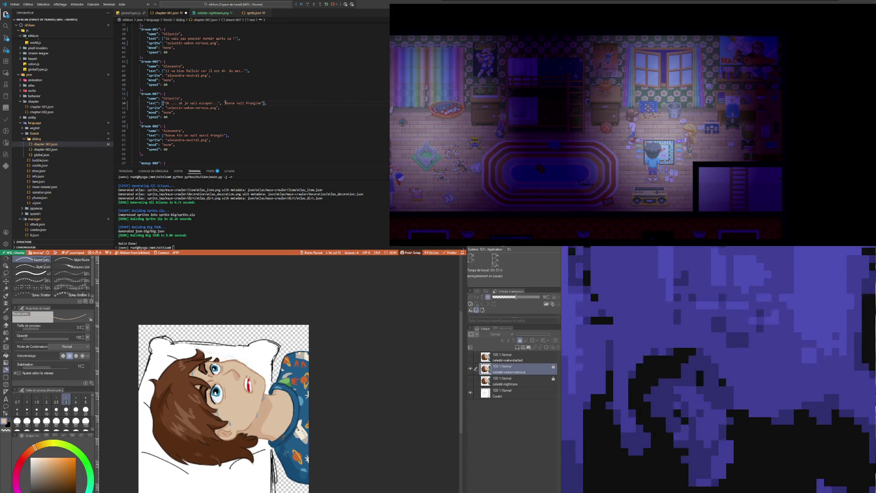
left_click(211, 93)
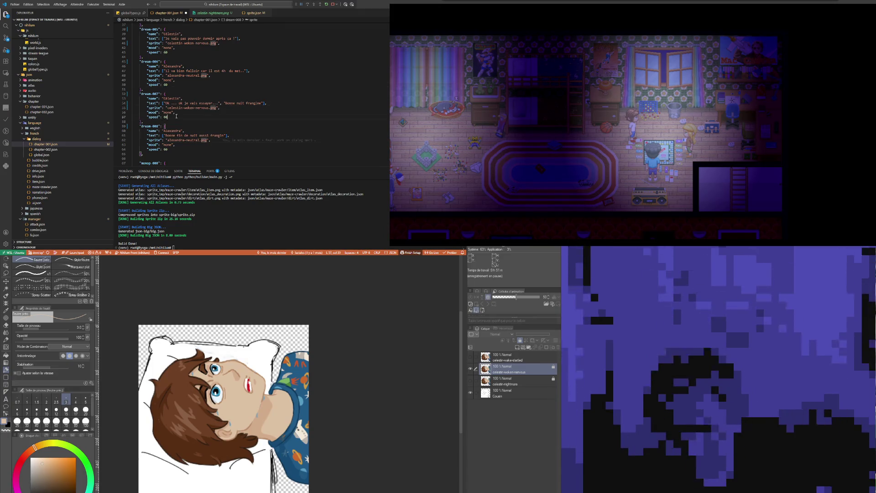
- Make dream-007 end "Bonne nuit Alex." and dream-008 read "Pour ce qu'il en reste, bonne nuit Frangin."
left_click(176, 117)
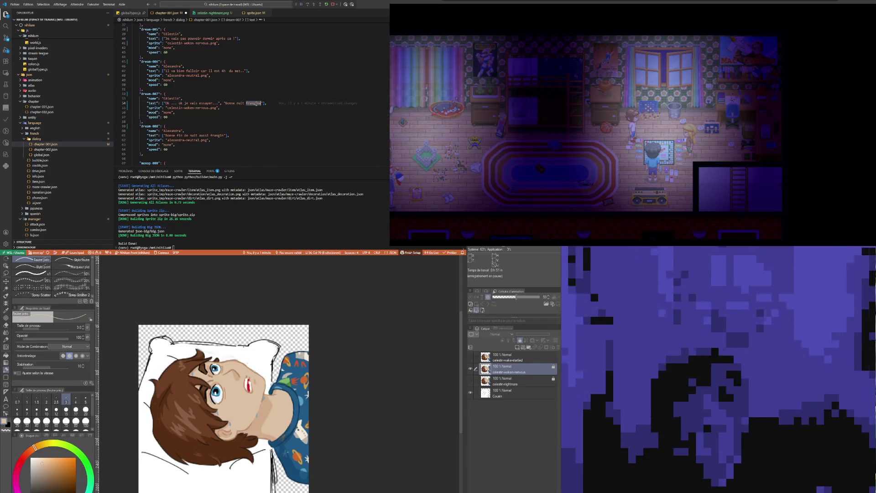
type("Alex")
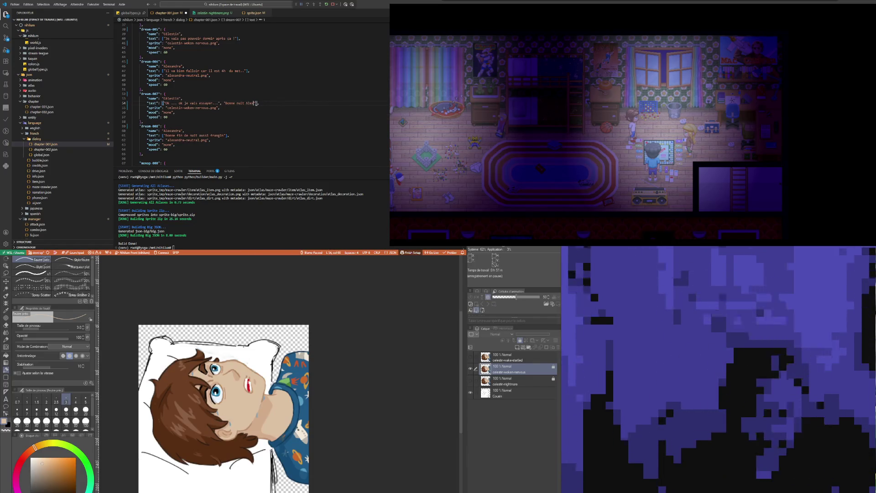
left_click(189, 129)
double_click(167, 116)
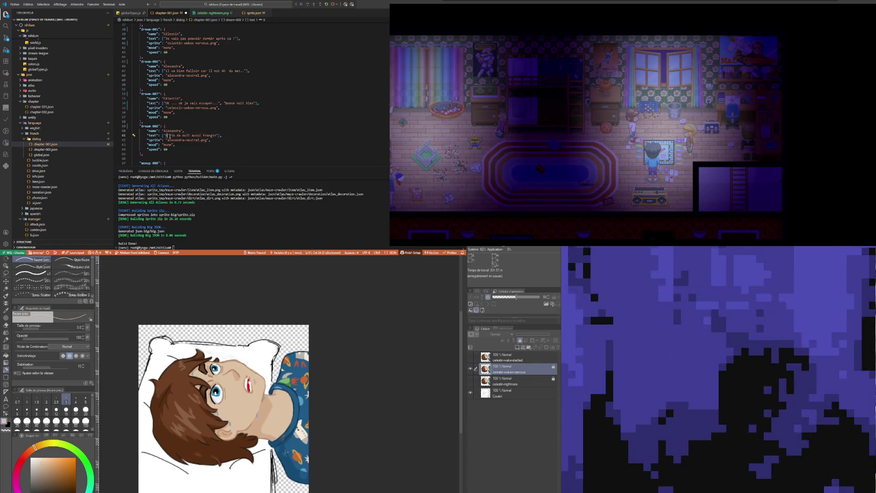
type("Pour")
type(" ce qu'il a")
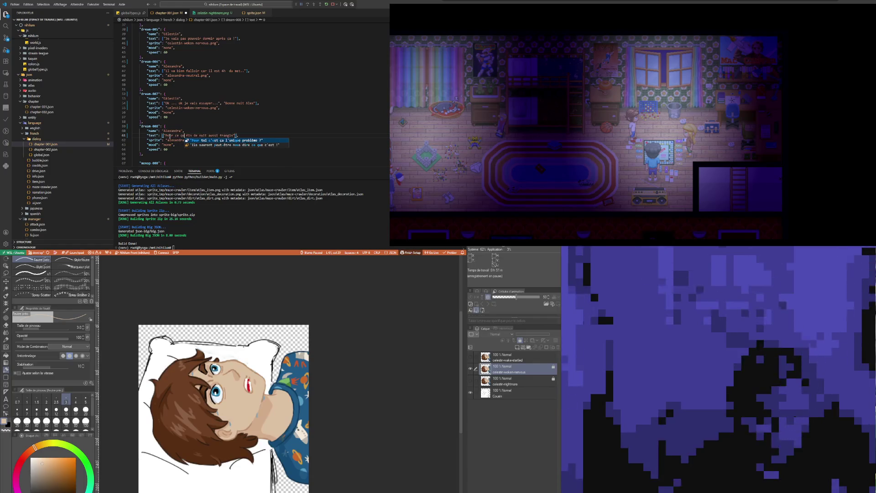
type(", bonne nuit")
key("ctrl+shift+Right")
key("ctrl+shift+Right")
key("ctrl+shift+Right")
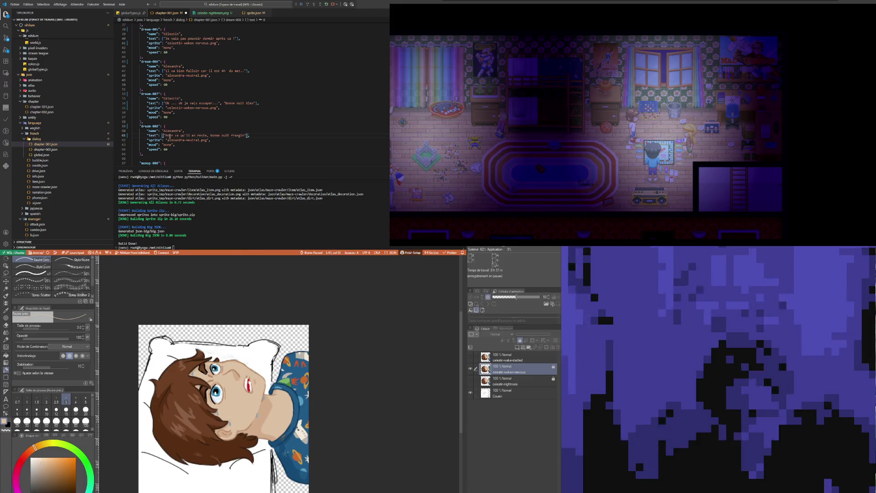
type("tranquille")
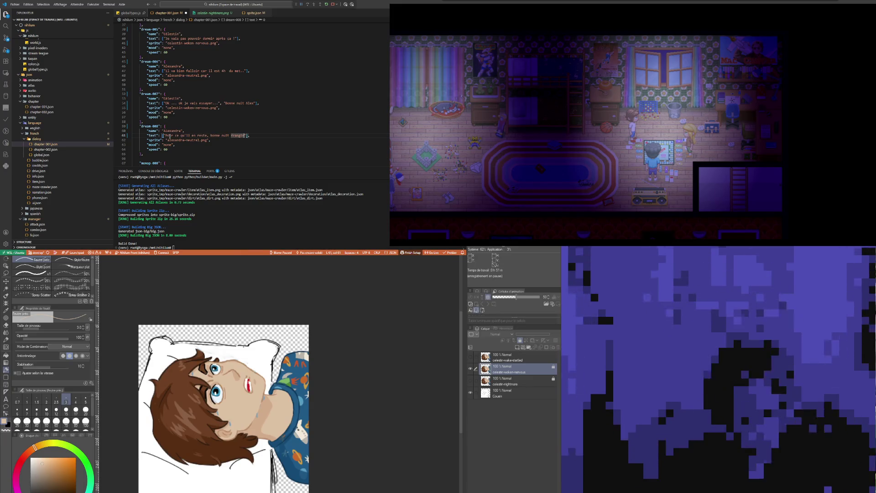
type("n")
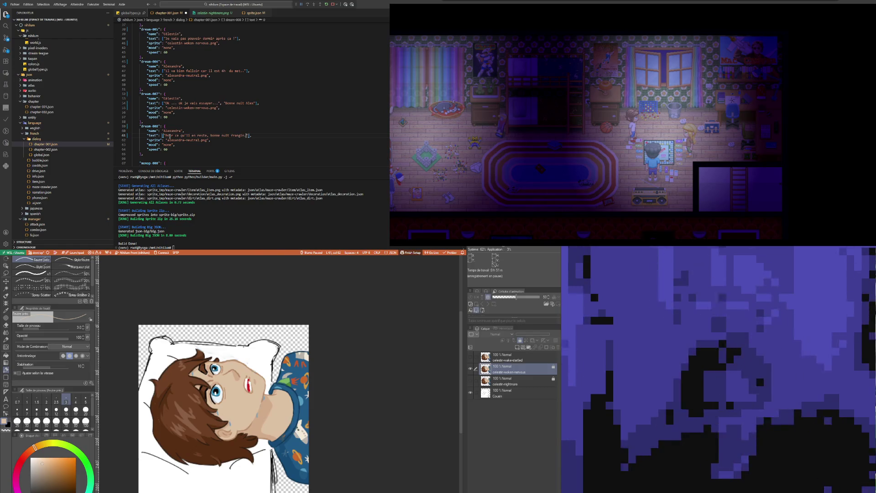
key("Up")
key("Up")
key("Up")
key("ctrl+shift+Left")
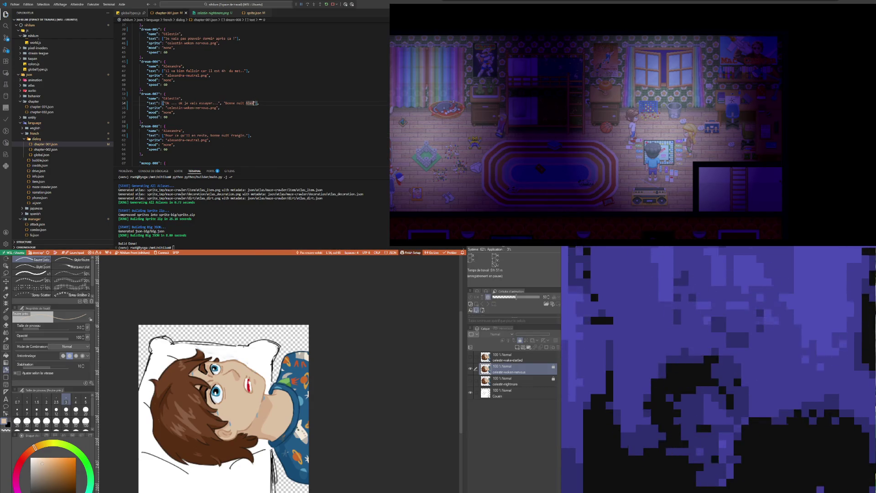
type("Alex.")
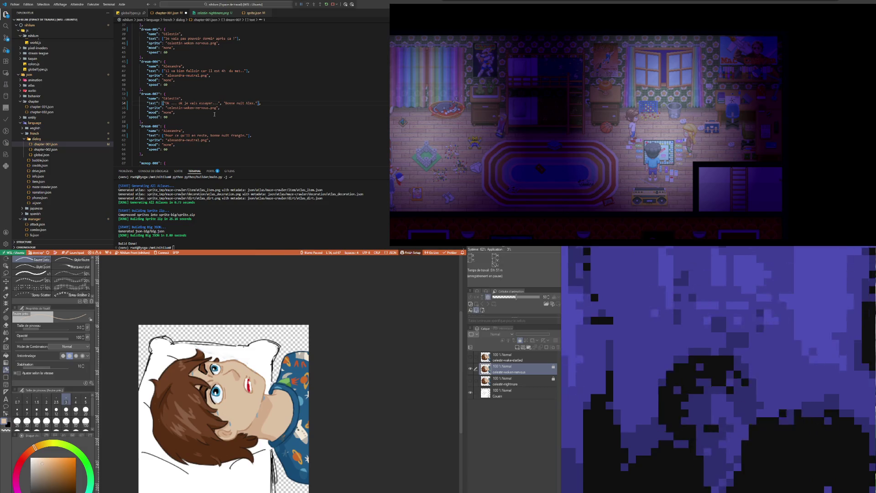
key("Up")
key("Up")
key("Up")
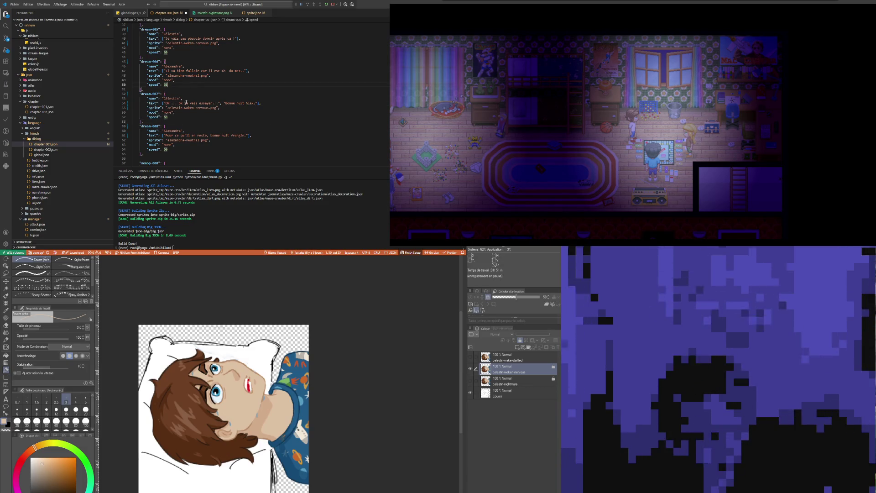
left_click(181, 103)
type("...")
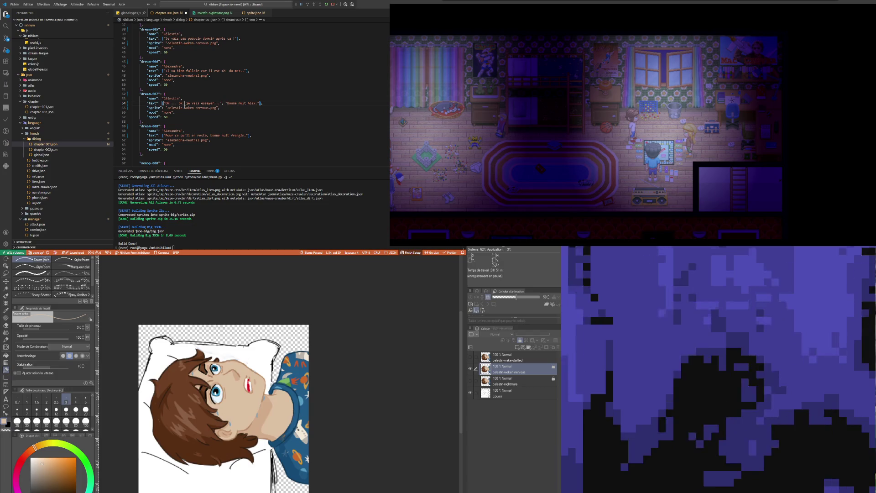
- Review the dream-005 to dream-008 entries, checking speaker names, moods and the dream-008 sprite
left_click(192, 80)
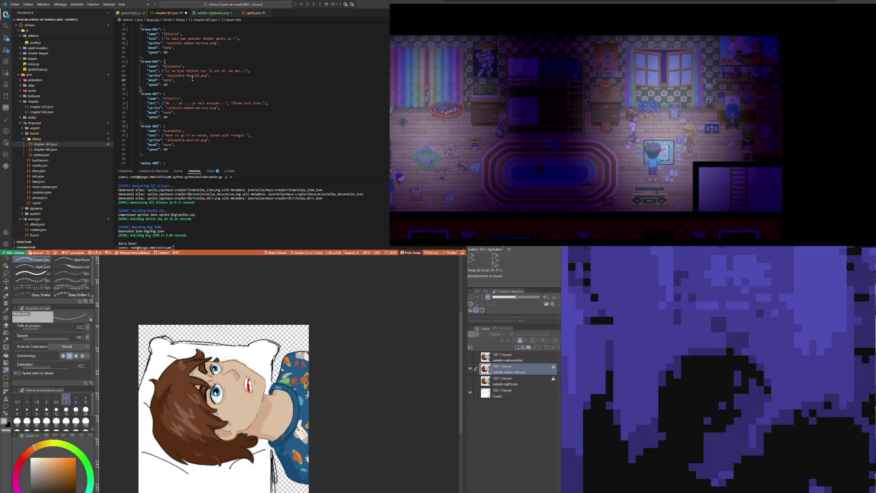
key("Down")
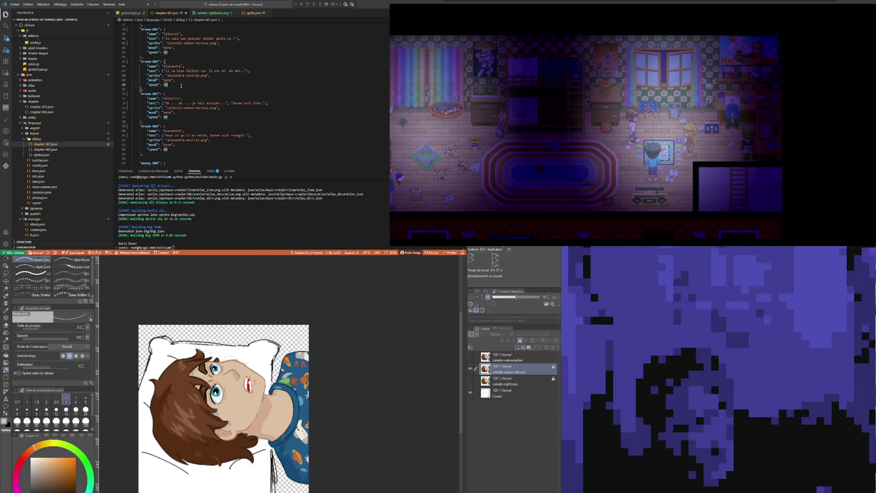
left_click(167, 94)
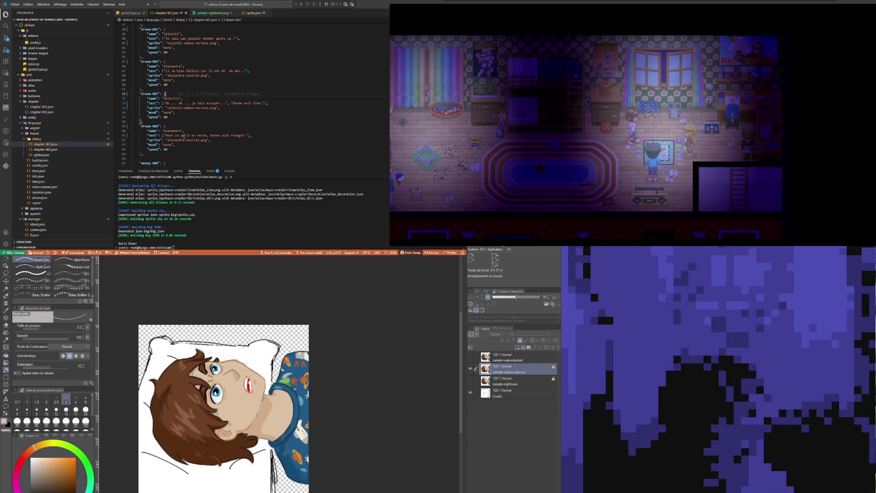
double_click(193, 140)
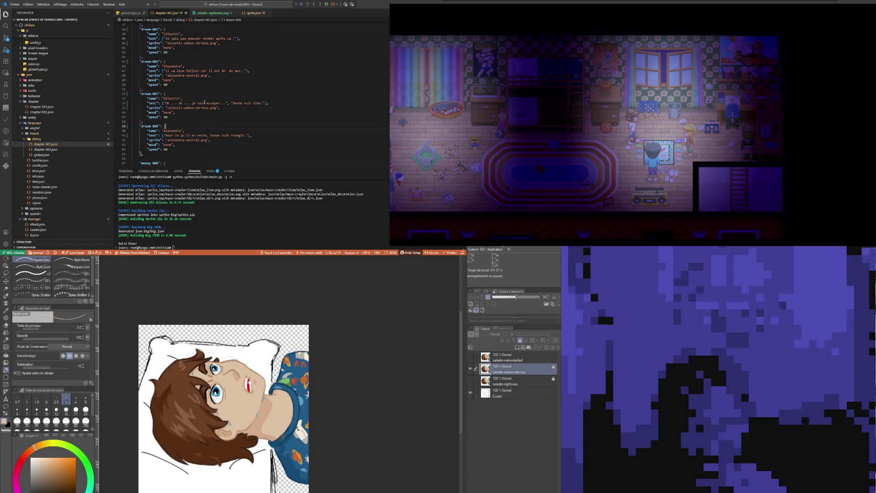
left_click(195, 95)
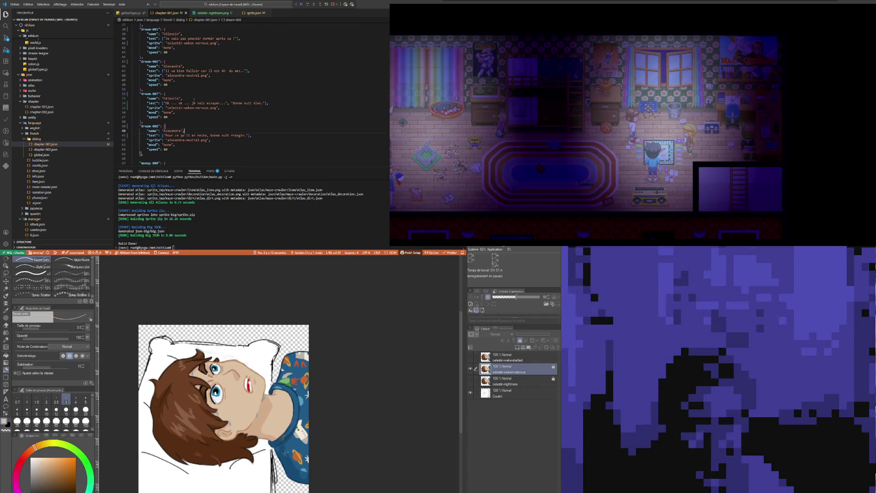
left_click(183, 130)
left_click(179, 112)
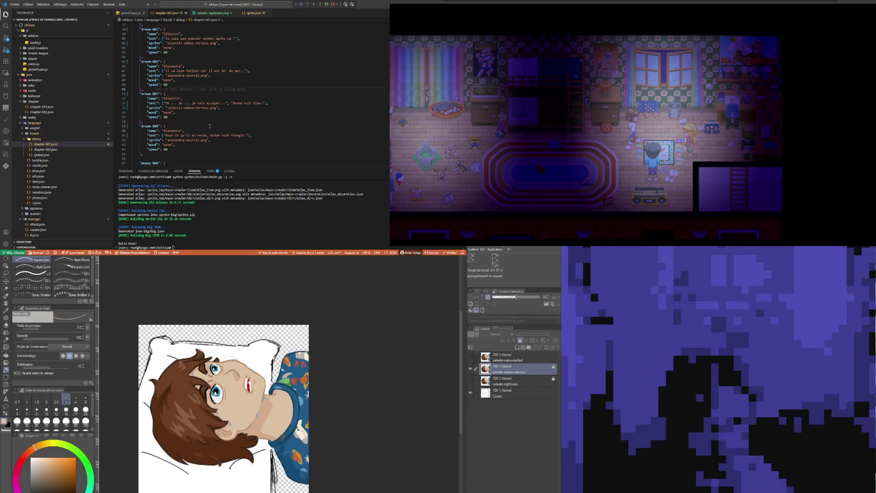
double_click(177, 75)
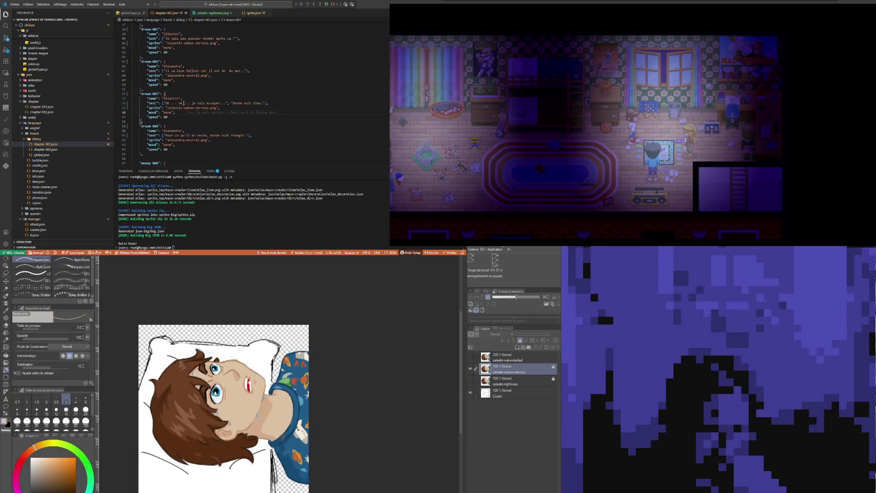
left_click(221, 67)
scroll(212, 82, "up", 2)
scroll(205, 102, "up", 2)
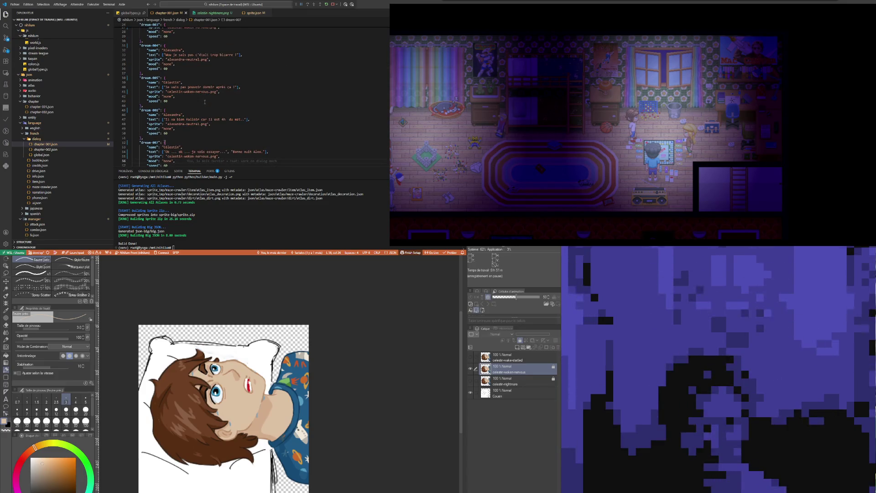
scroll(204, 103, "up", 3)
scroll(205, 96, "down", 3)
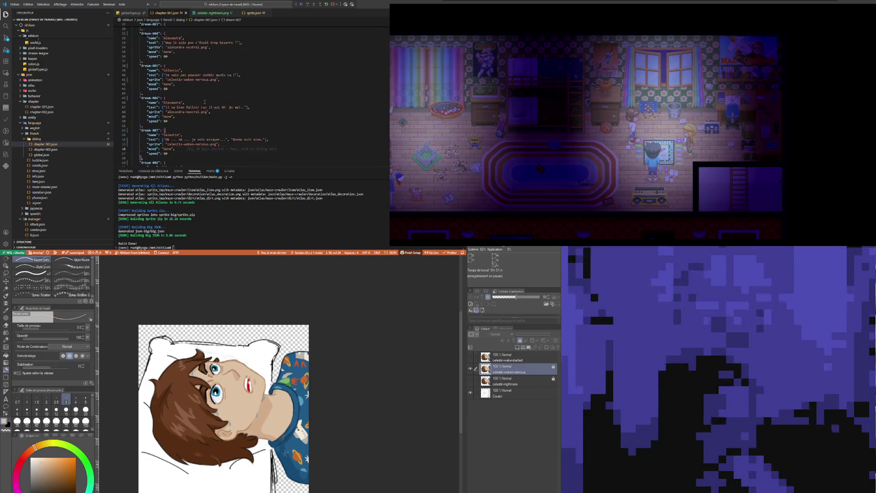
left_click(240, 79)
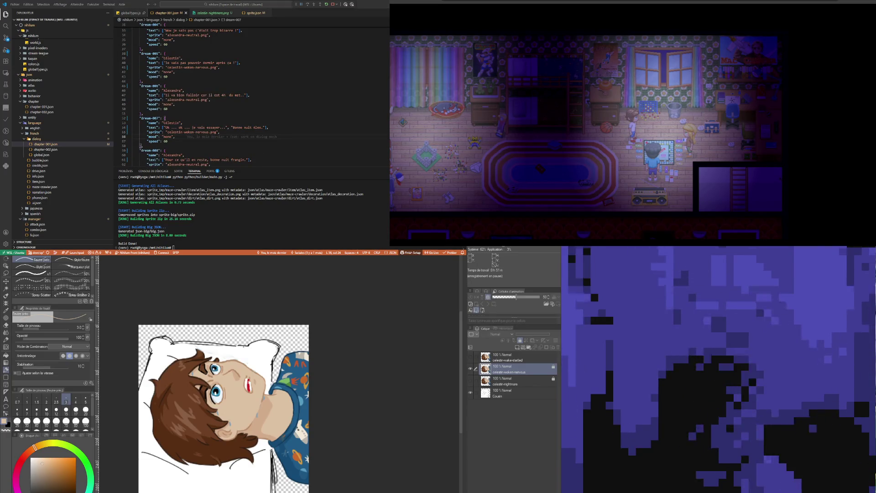
scroll(239, 79, "down", 1)
scroll(240, 79, "down", 1)
scroll(239, 76, "down", 2)
scroll(238, 74, "down", 1)
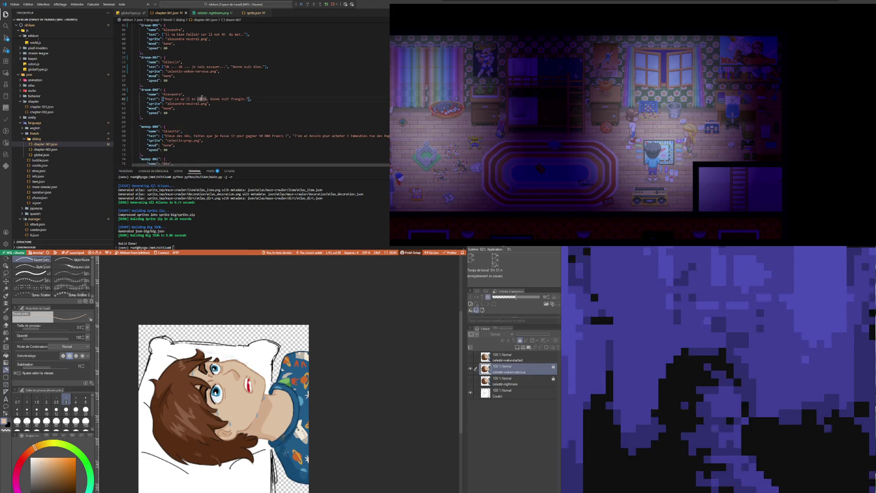
left_click(248, 98)
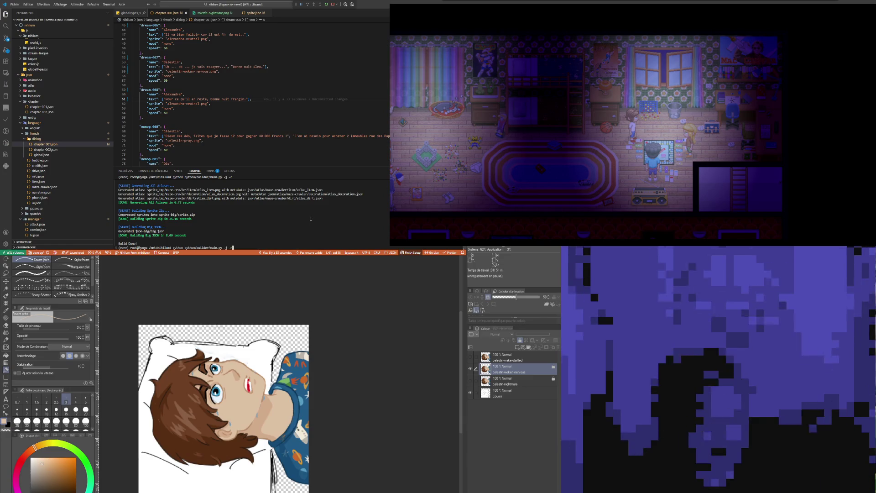
- Re-run python3 main.py in the terminal and browse the dialogue JSON while it builds
key("Up")
key("Return")
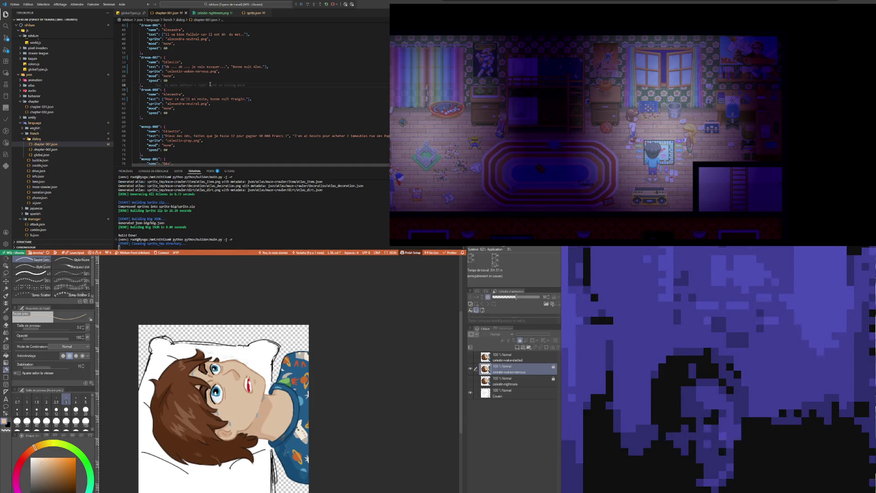
left_click(211, 84)
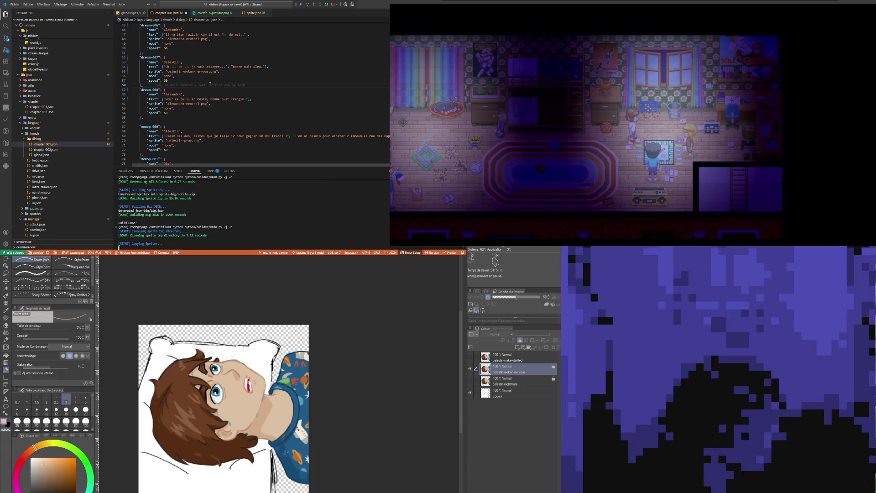
left_click(195, 90)
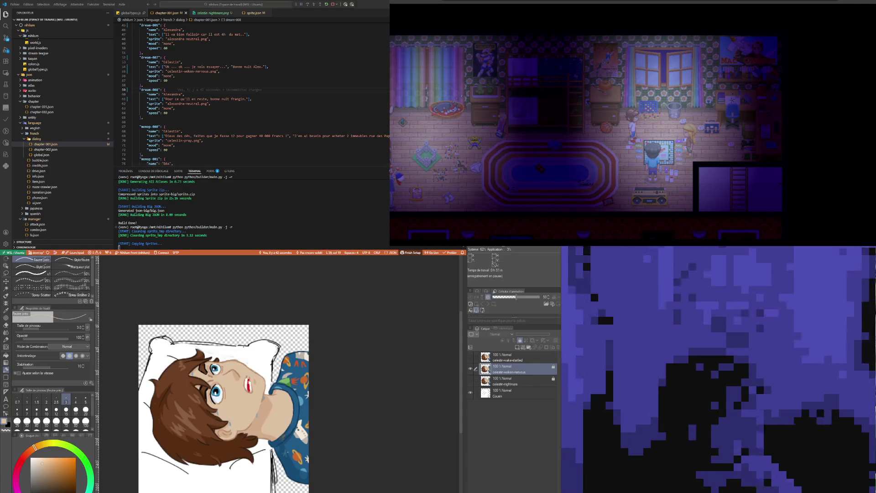
left_click(201, 84)
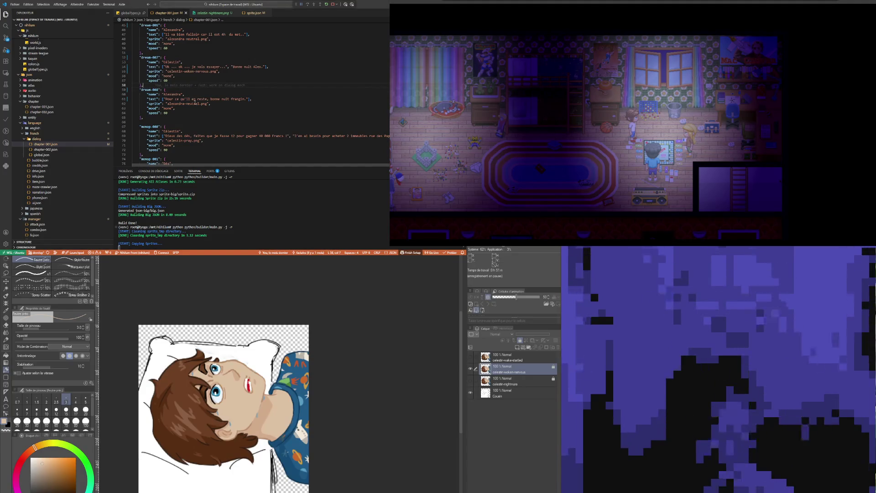
left_click(182, 131)
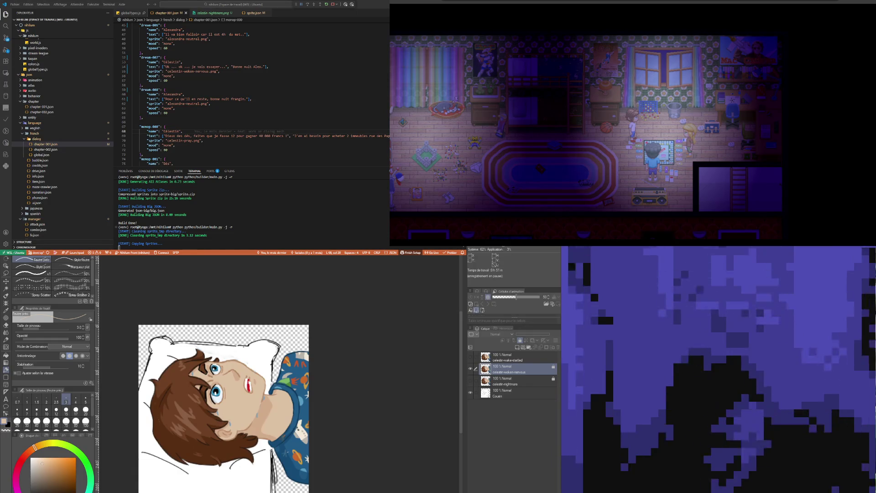
scroll(224, 404, "down", 1)
scroll(224, 403, "down", 1)
left_click(507, 357)
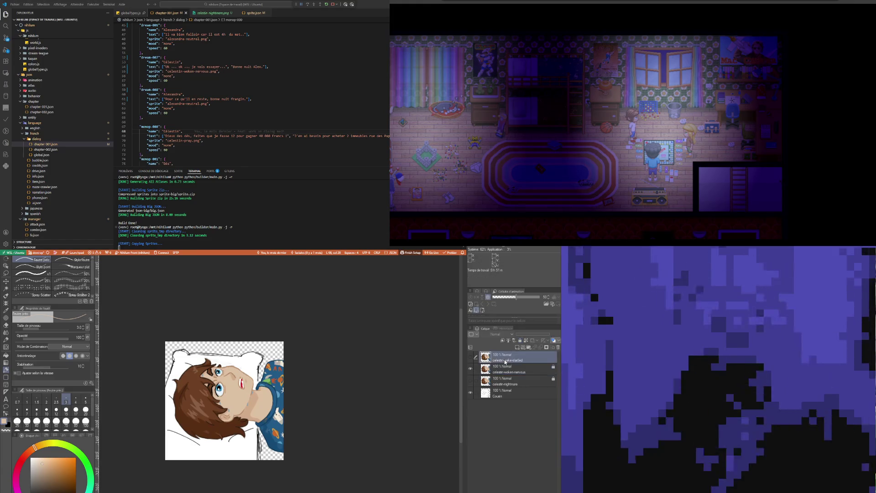
left_click(470, 368)
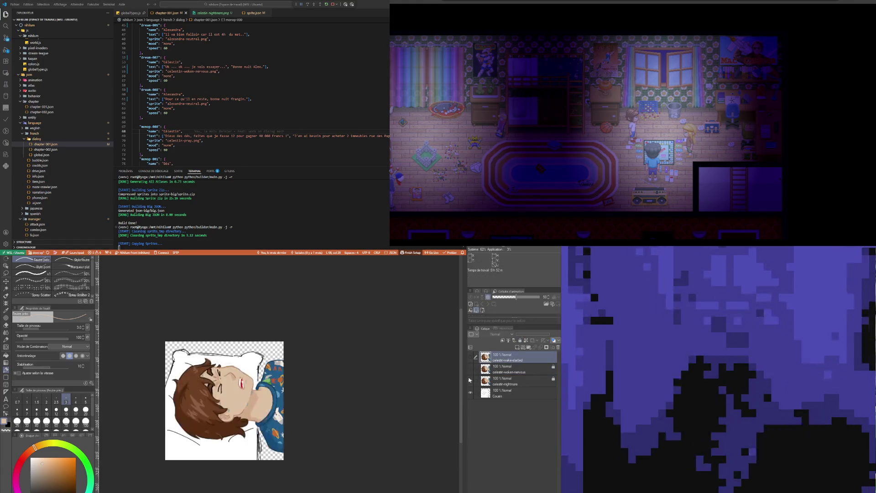
left_click(469, 381)
left_click(471, 357)
left_click(470, 357)
left_click(471, 357)
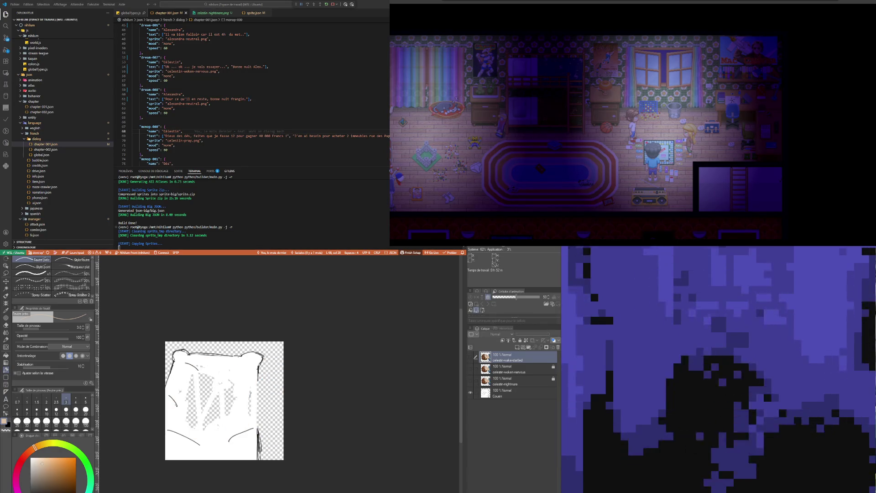
left_click(184, 94)
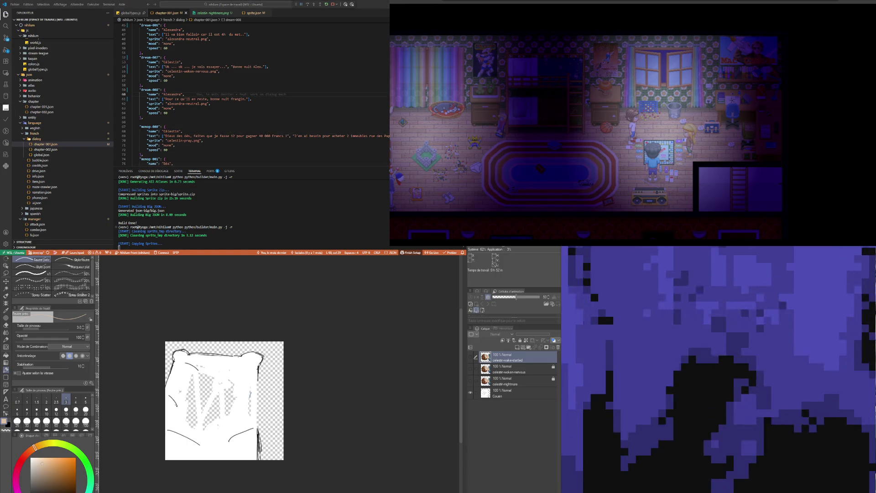
key("Down")
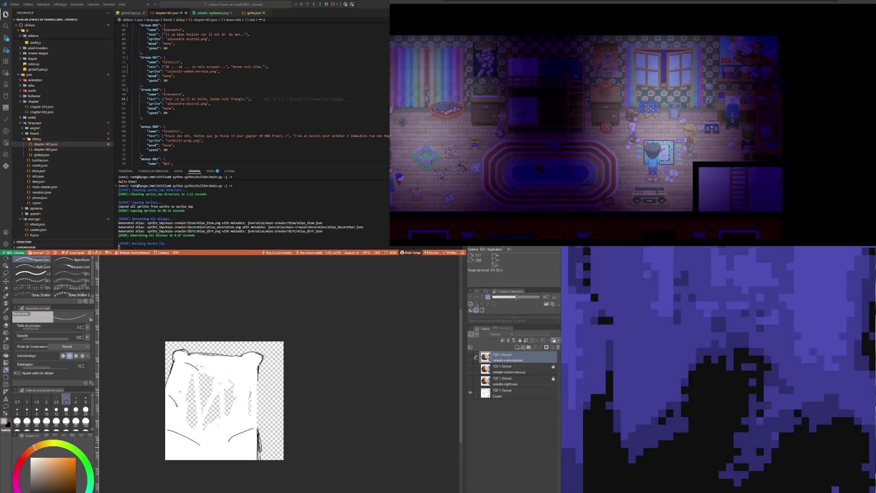
left_click(471, 381)
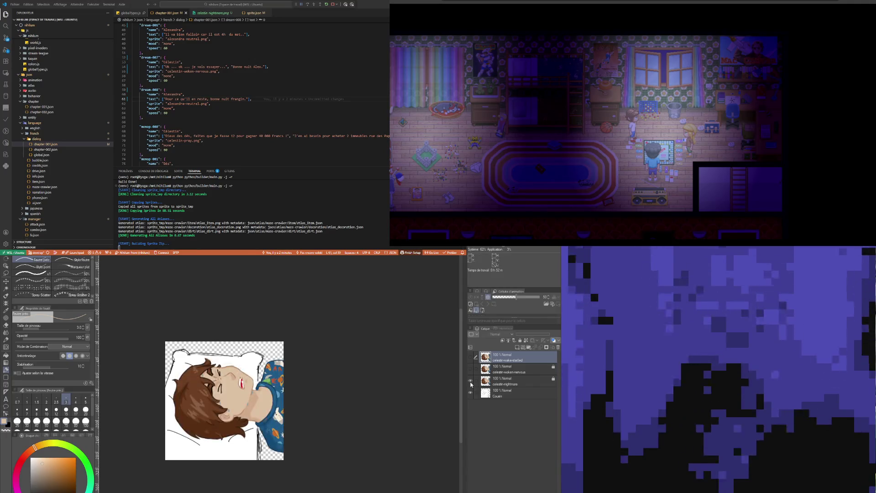
left_click(470, 357)
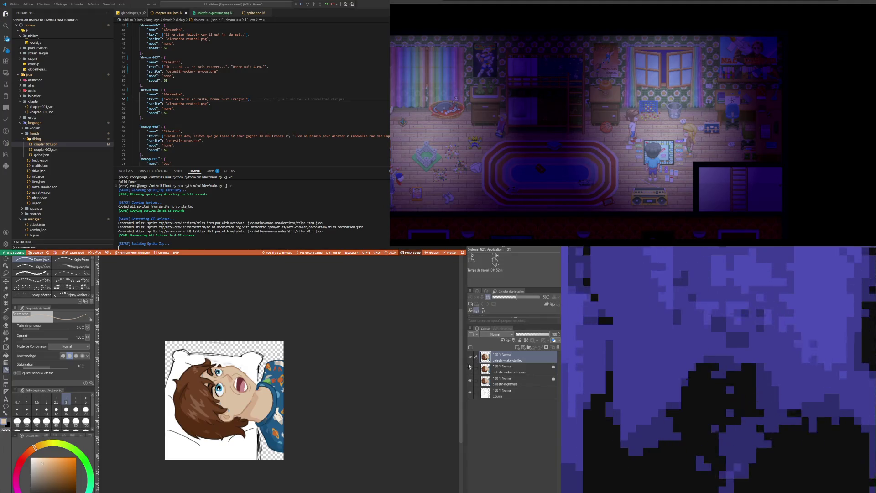
left_click(470, 357)
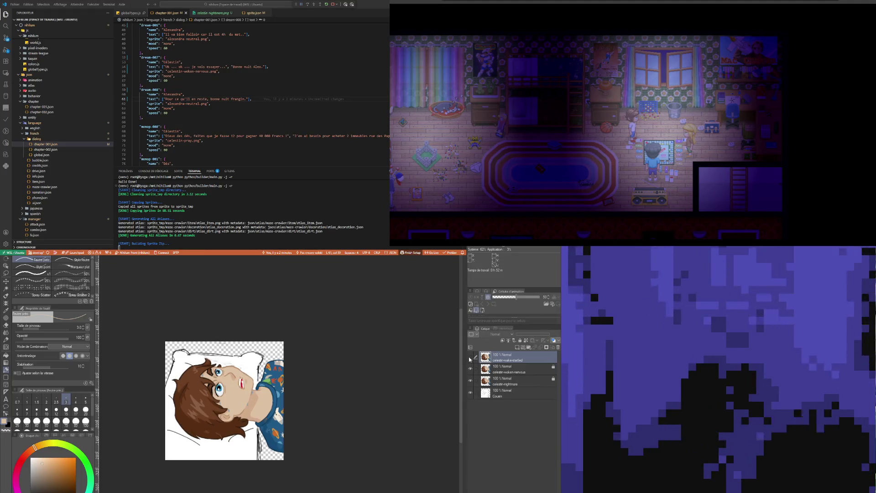
left_click(142, 85)
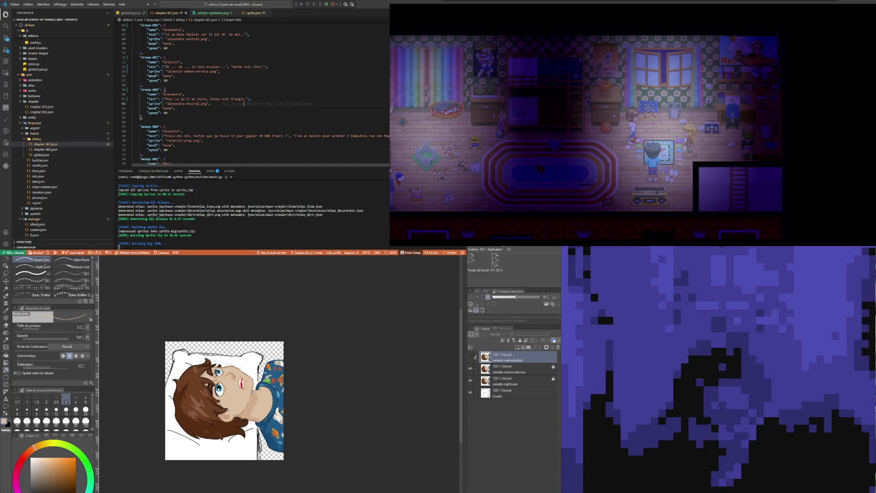
left_click(244, 104)
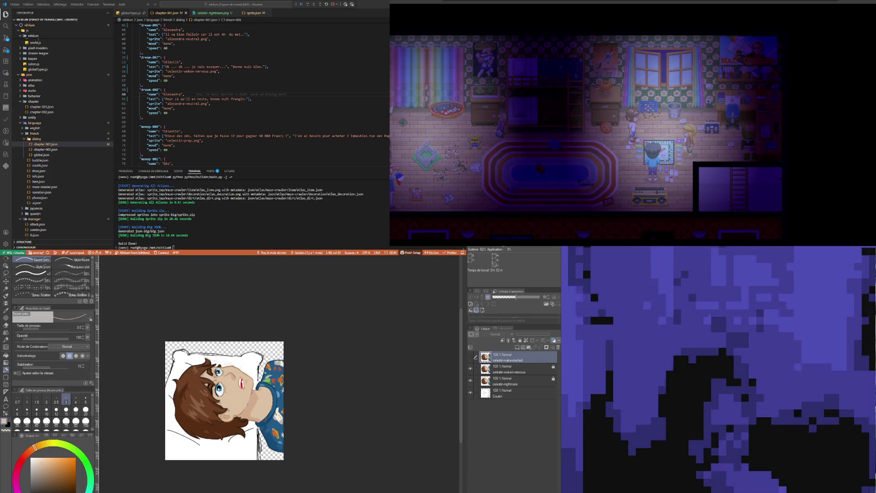
- Switch to the sleeping-girl composition and toggle the arm and pillow layers' visibility
key("ctrl+Tab")
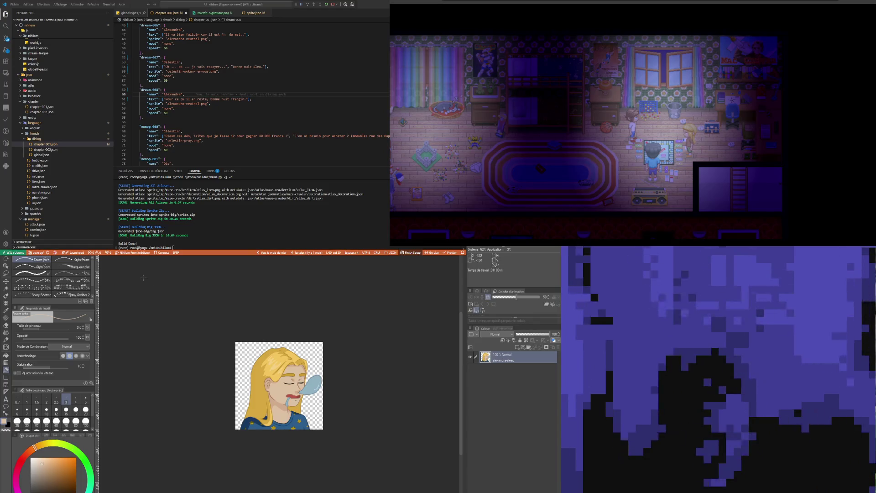
key("ctrl+Tab")
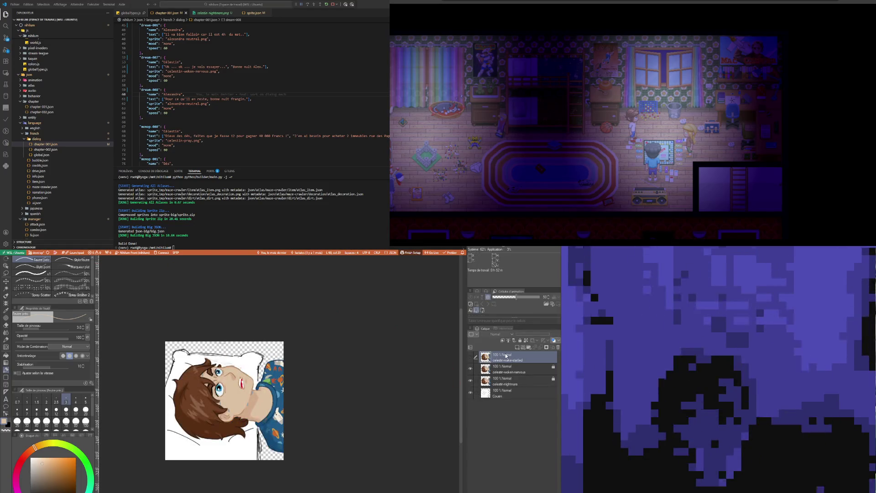
key("ctrl+Tab")
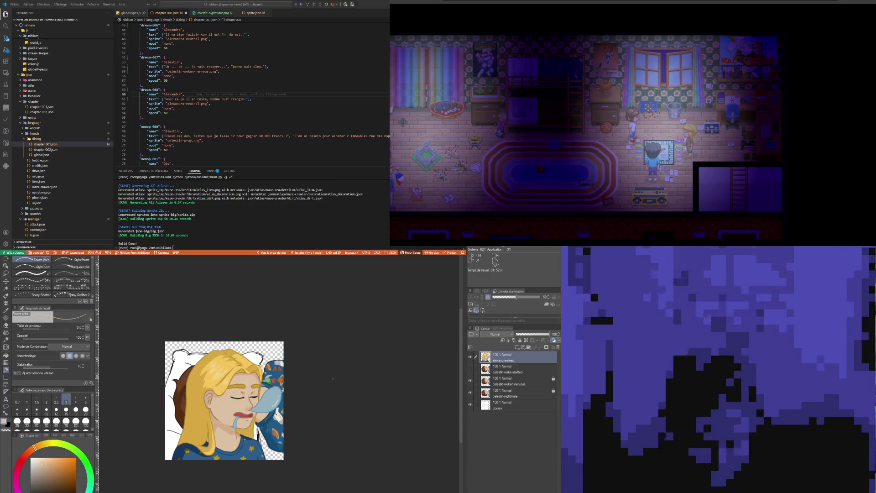
left_click(470, 393)
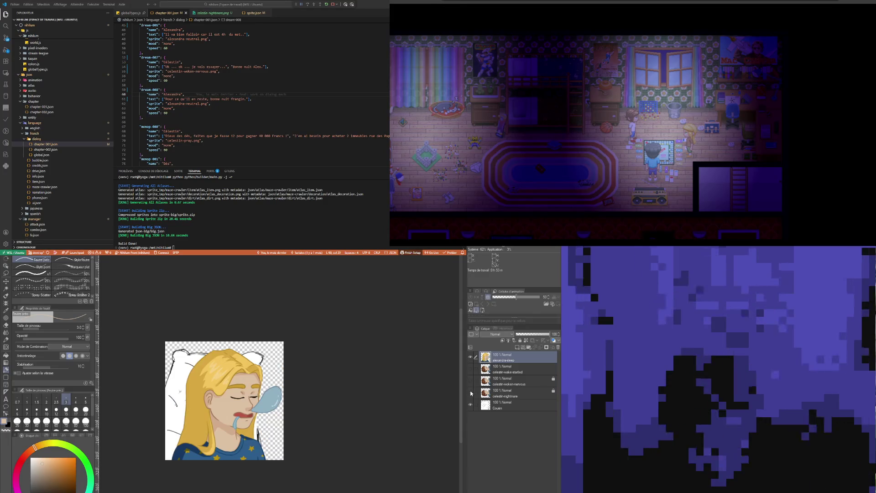
left_click(472, 405)
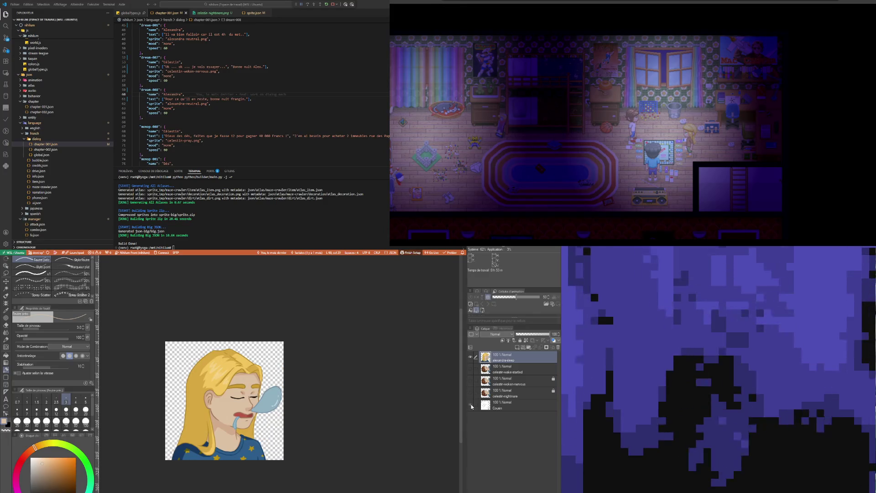
left_click(471, 404)
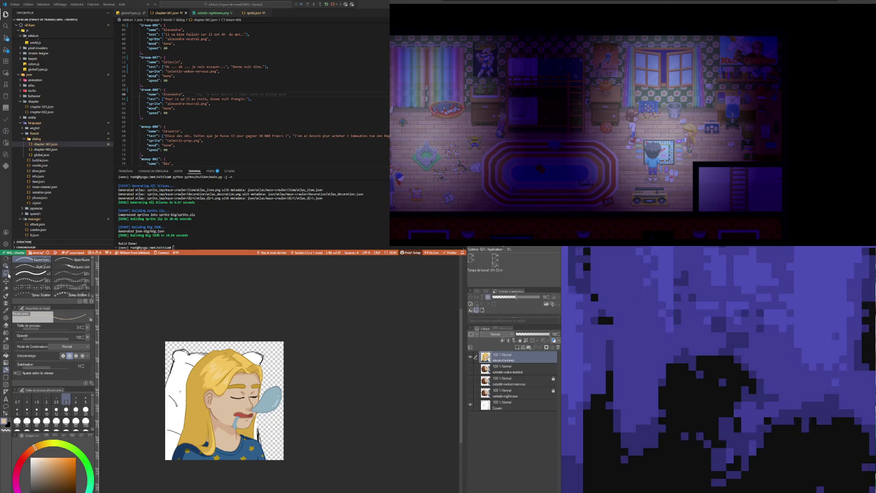
- Select the whole canvas, rotate the girl 90° onto the pillow, confirm and deselect
left_click(8, 267)
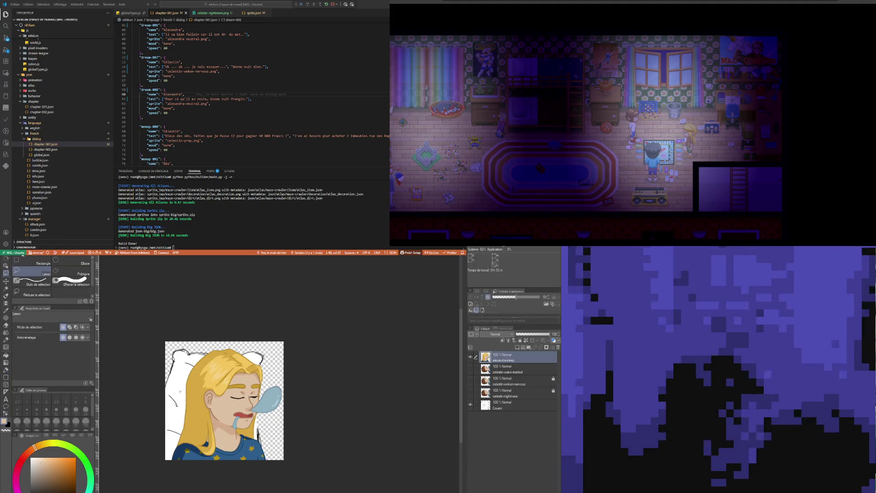
left_click(38, 262)
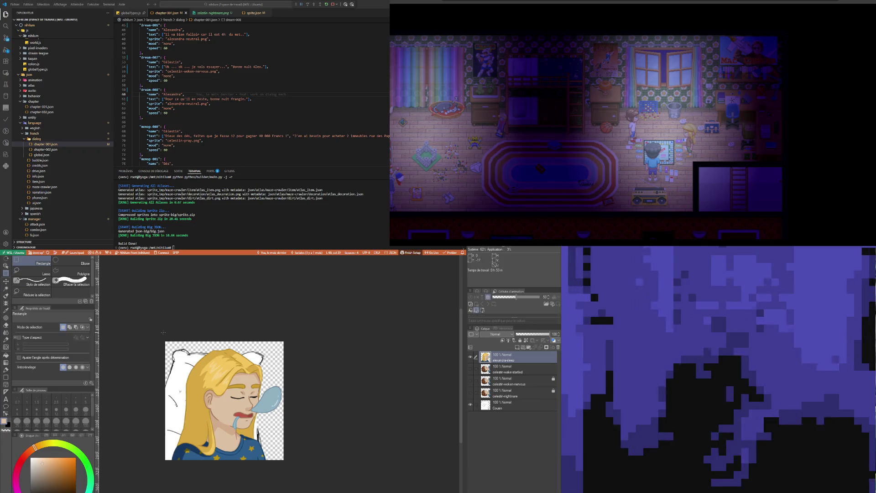
left_click_drag(152, 325, 287, 469)
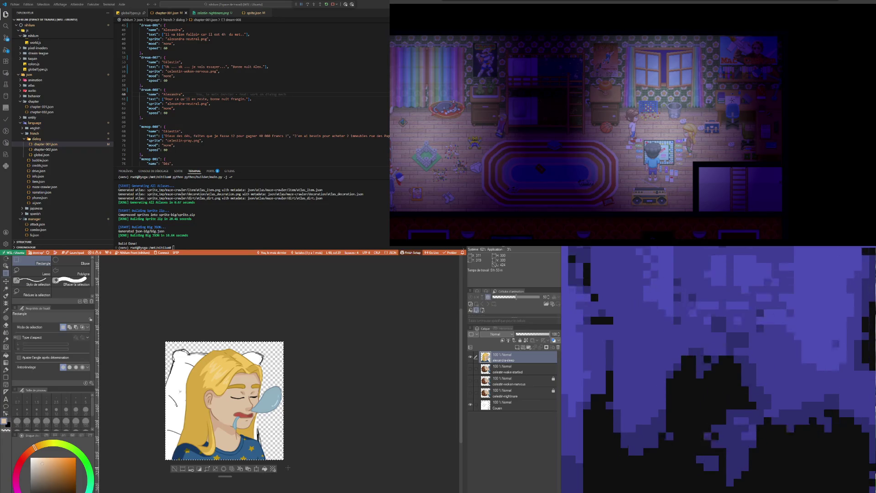
left_click(258, 469)
left_click_drag(309, 441, 321, 349)
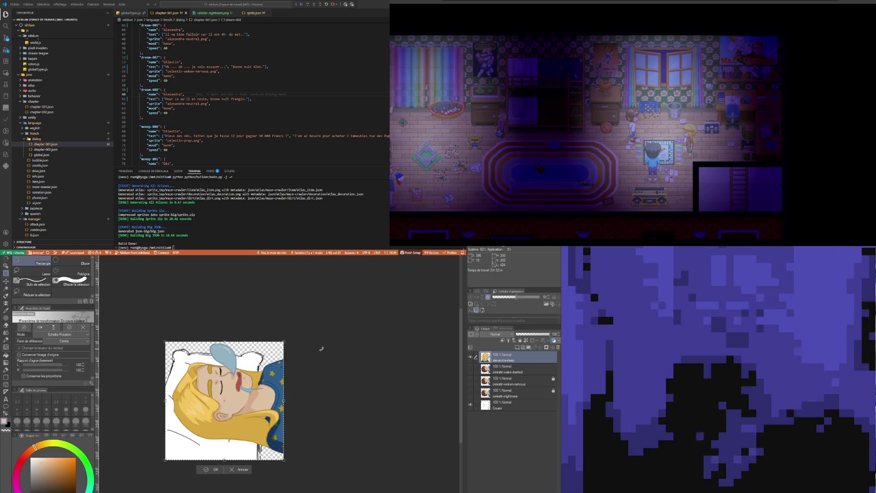
left_click(216, 471)
left_click(180, 470)
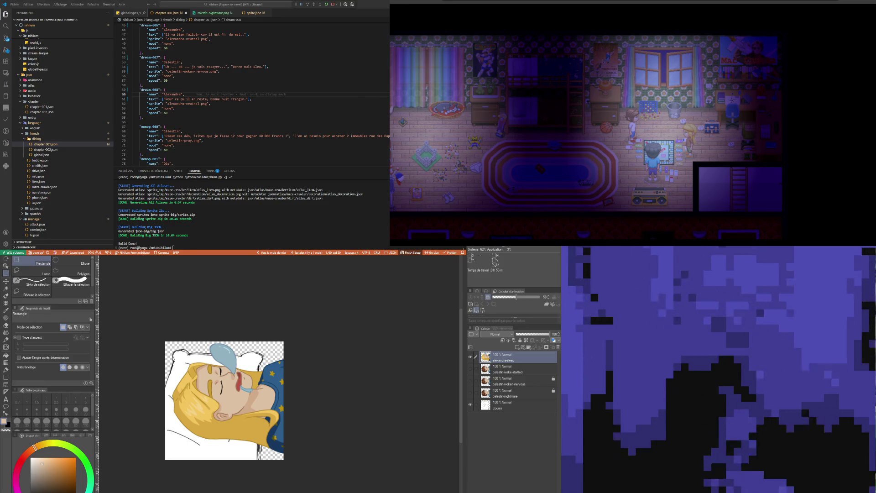
- Flip through the upright and frightened portrait documents and return to the sleeping-girl composition
key("ctrl+Tab")
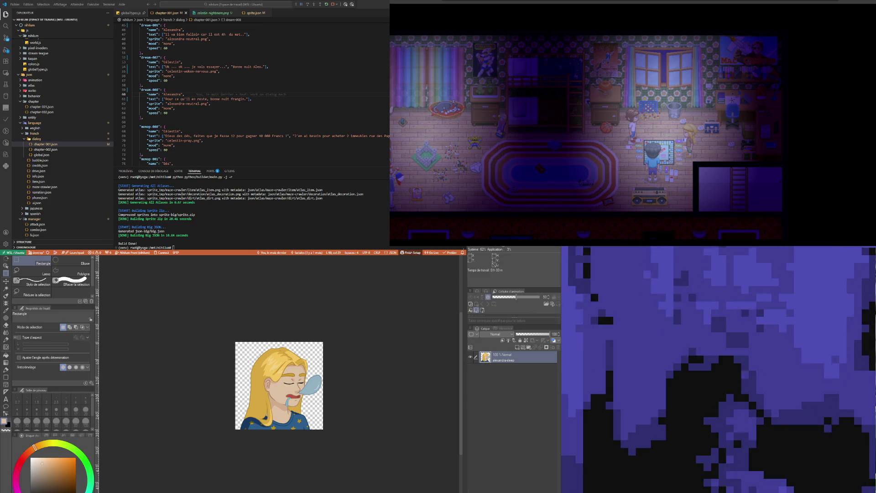
key("ctrl+Tab")
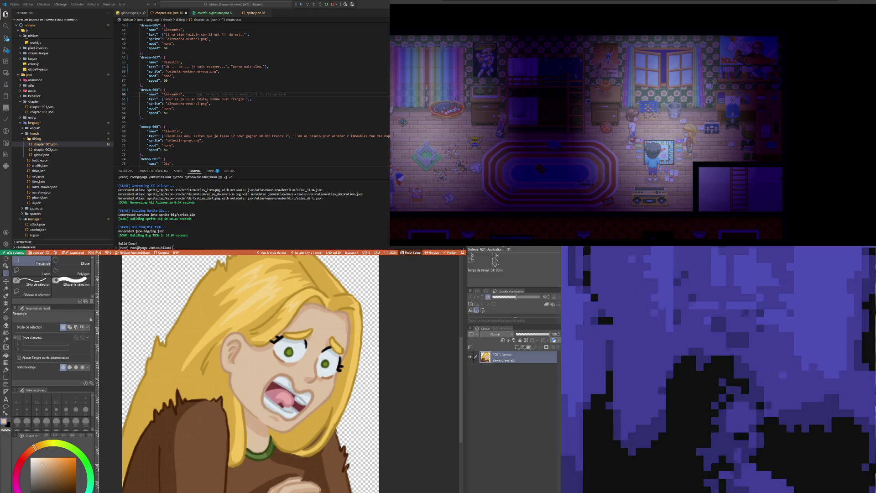
key("ctrl+Tab")
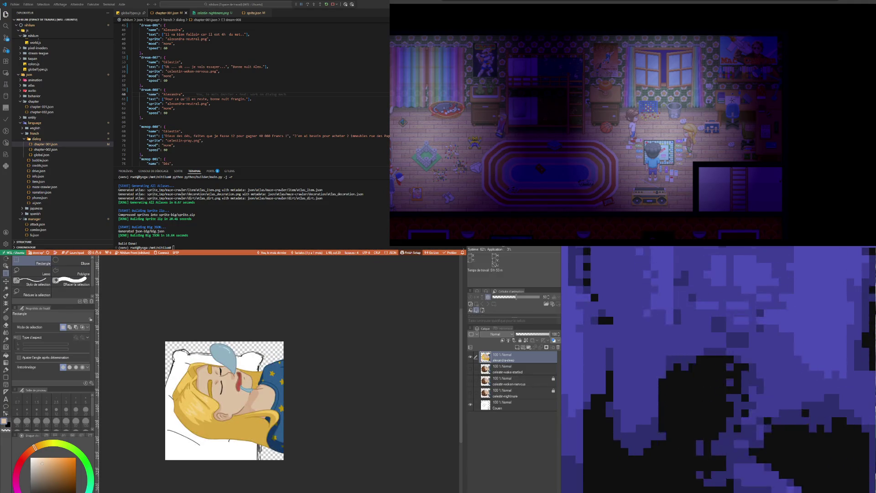
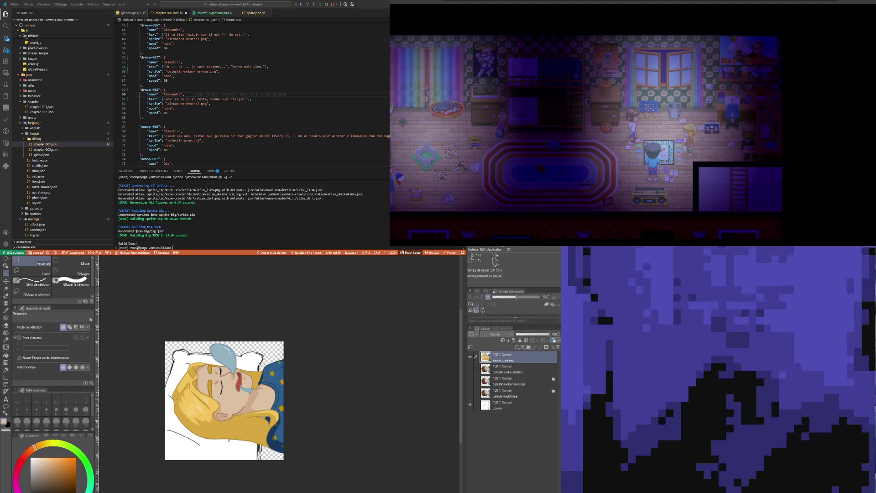
scroll(182, 416, "down", 1)
scroll(182, 417, "up", 1)
scroll(183, 416, "up", 2)
scroll(267, 414, "up", 1)
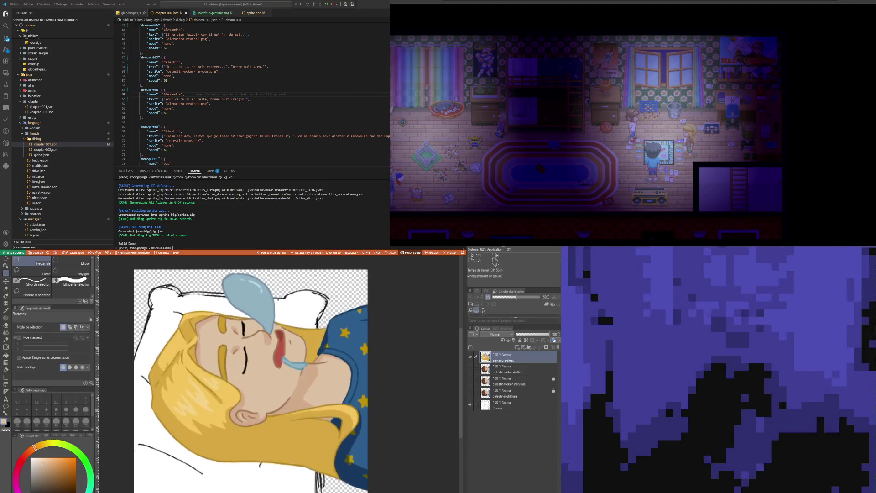
scroll(267, 415, "up", 1)
scroll(268, 414, "down", 1)
scroll(268, 414, "up", 2)
scroll(267, 414, "up", 1)
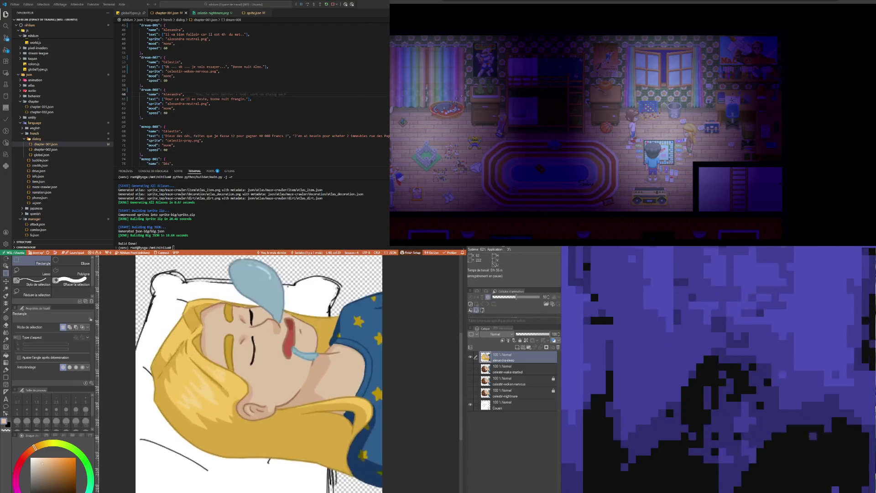
scroll(267, 415, "up", 1)
scroll(267, 414, "down", 1)
scroll(267, 415, "up", 1)
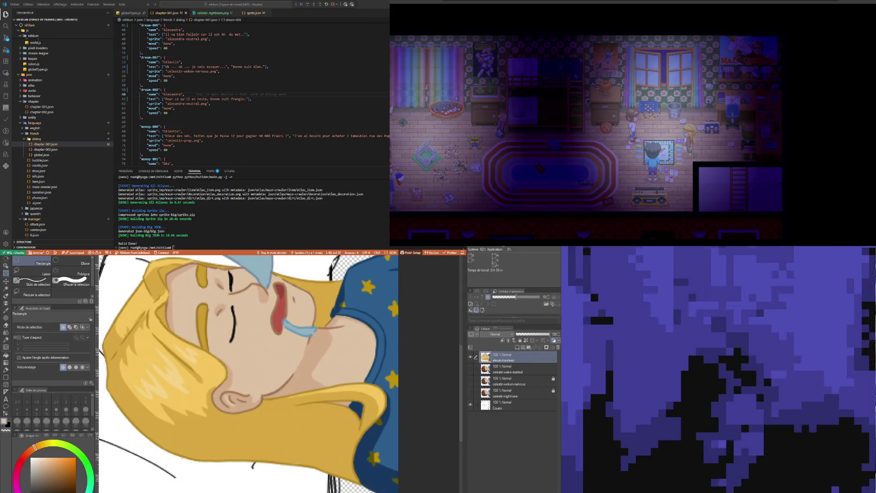
- Rerun 'python python/builder/main.py -j -v' in the VS Code terminal to rebuild the sprites
left_click(195, 94)
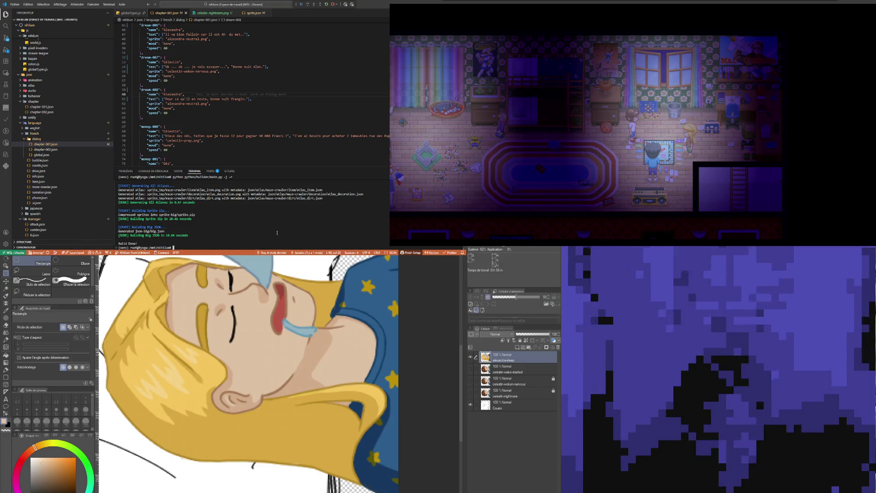
key("Up")
key("Return")
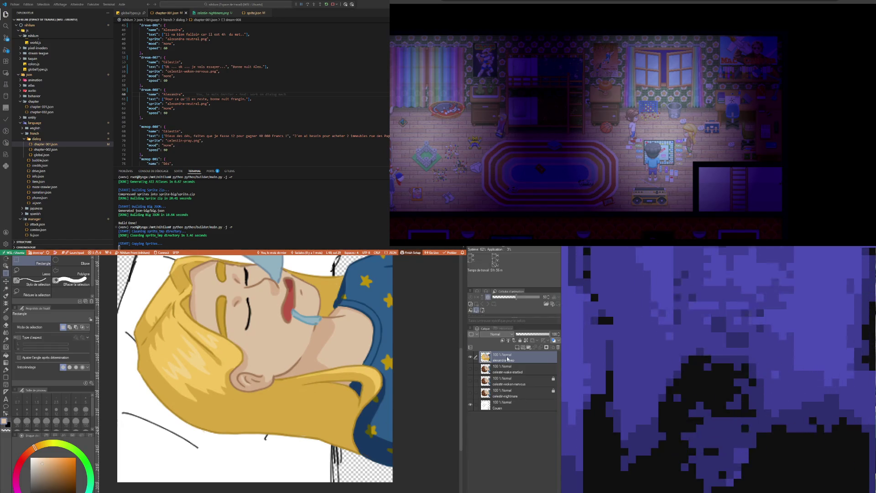
- Sample the golden yellow of the hair and switch to the fine Feutre préc. pen
key("i")
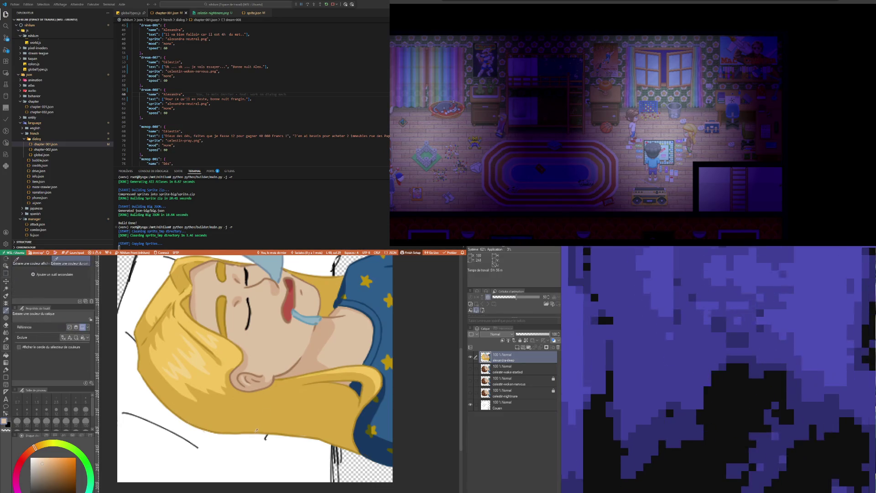
left_click(257, 429)
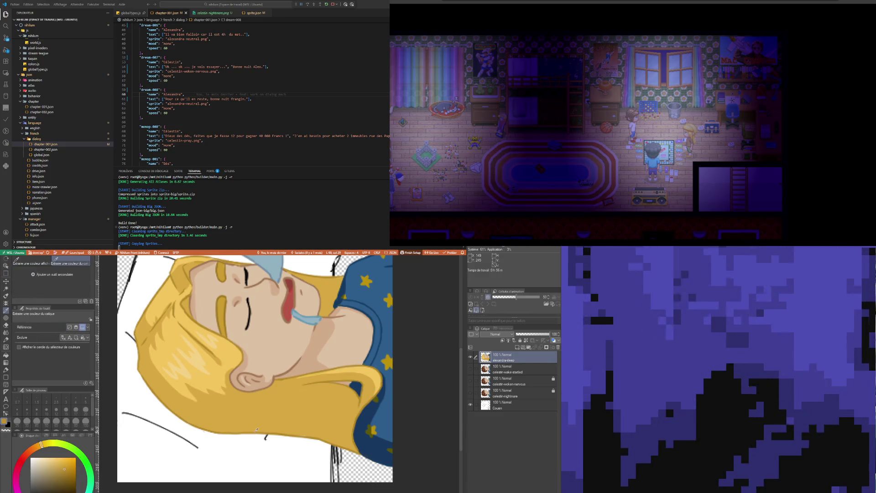
key("b")
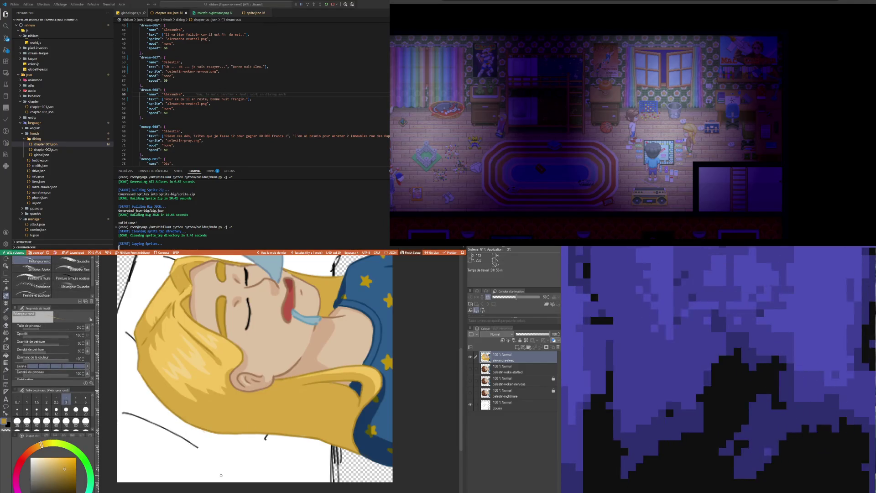
scroll(172, 379, "down", 2)
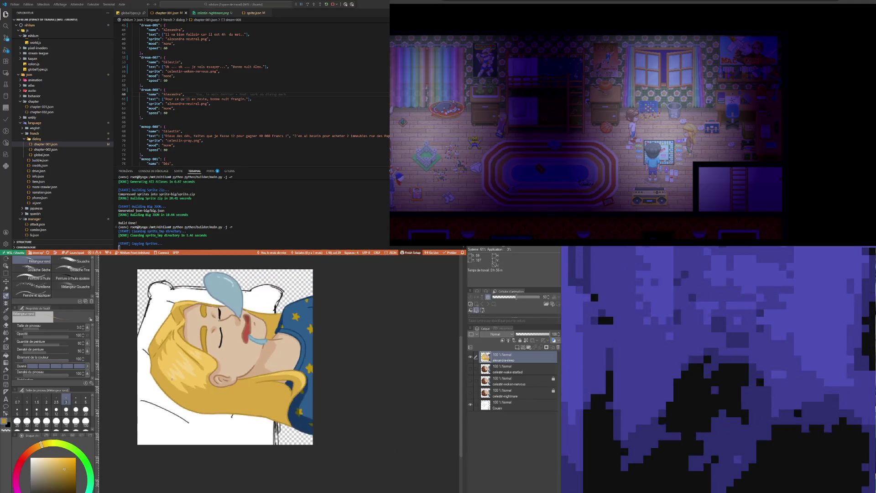
scroll(171, 379, "up", 1)
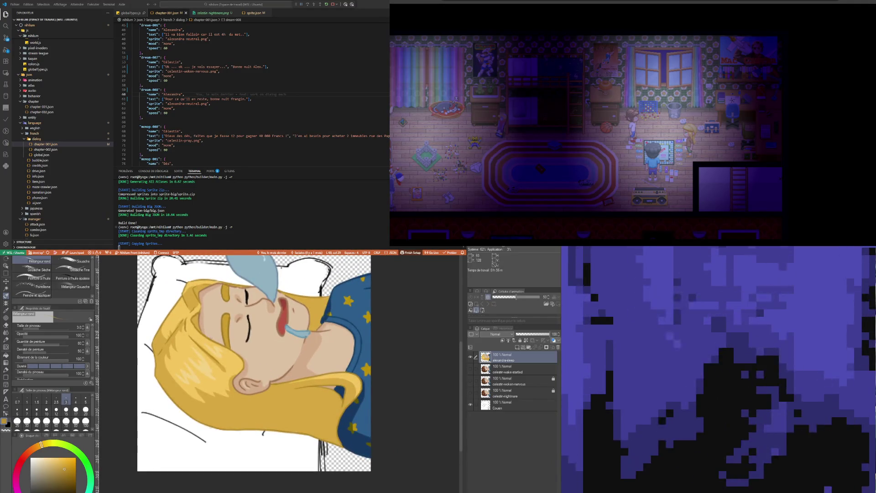
key("i")
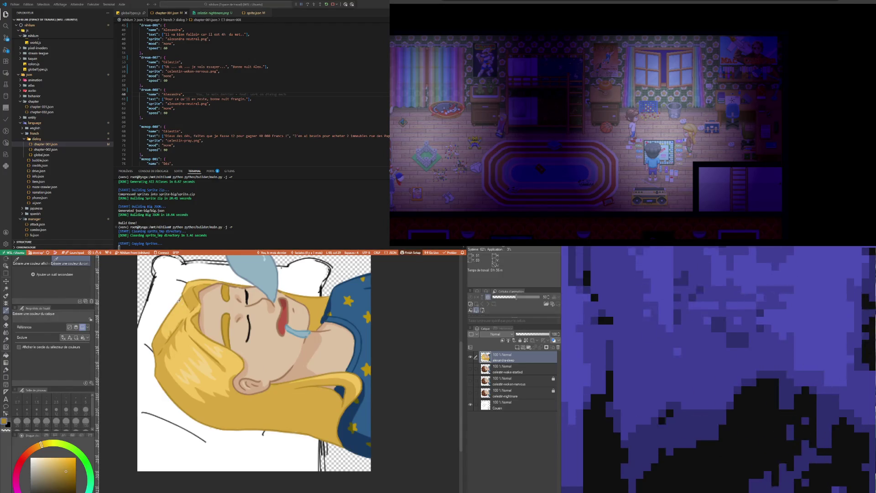
key("p")
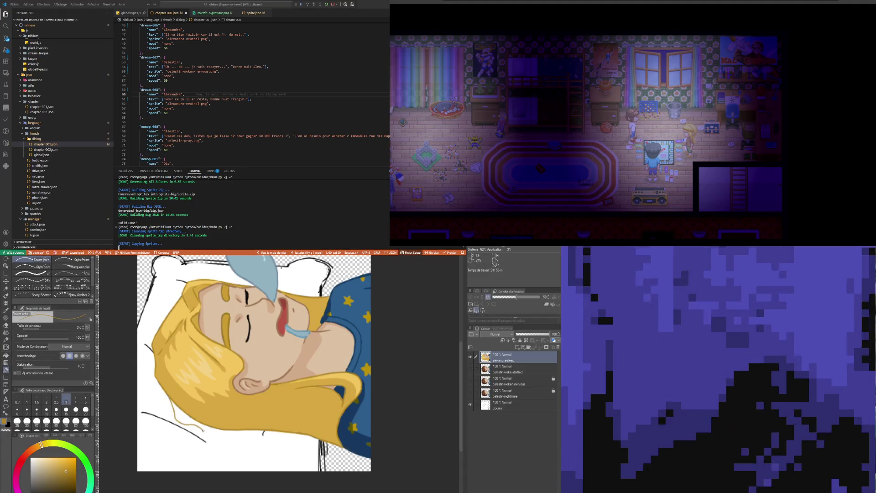
- Draw thin loose strands below the hair tips, redoing the overly long one shorter
left_click_drag(175, 416, 220, 463)
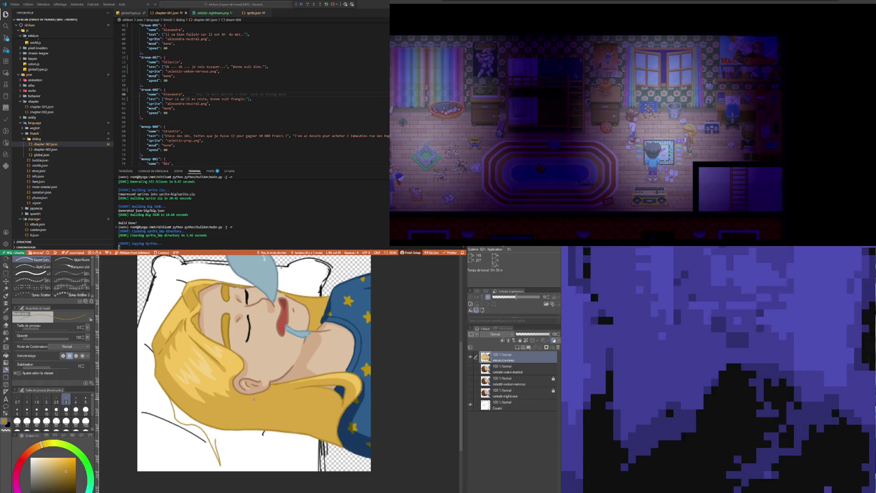
key("ctrl+z")
mouse_move(205, 425)
left_mouse_down()
mouse_move(221, 447)
mouse_move(264, 446)
left_mouse_up()
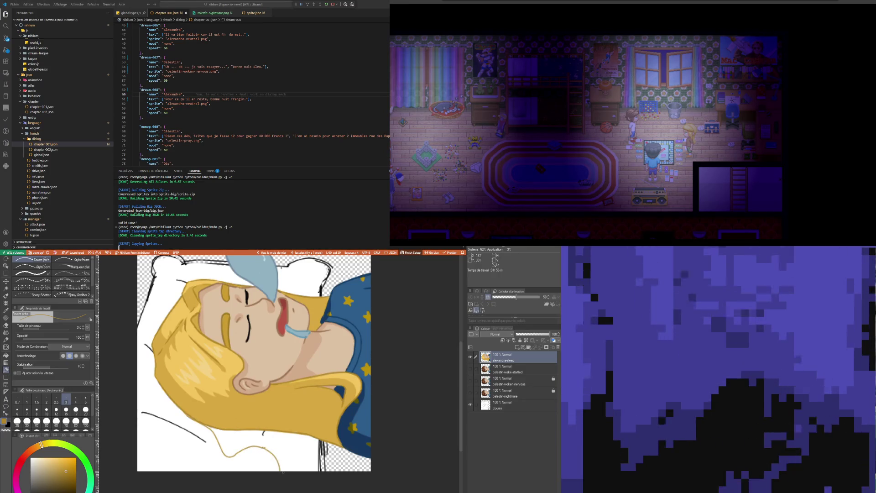
left_click_drag(271, 437, 282, 472)
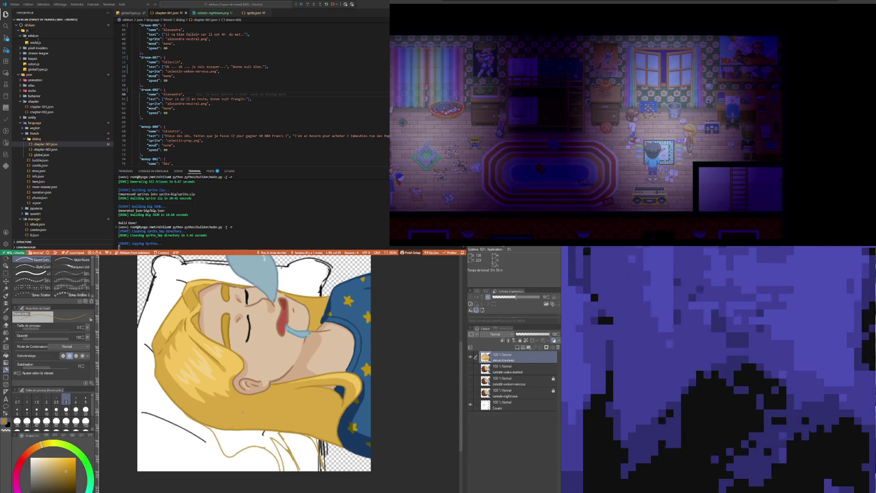
key("o")
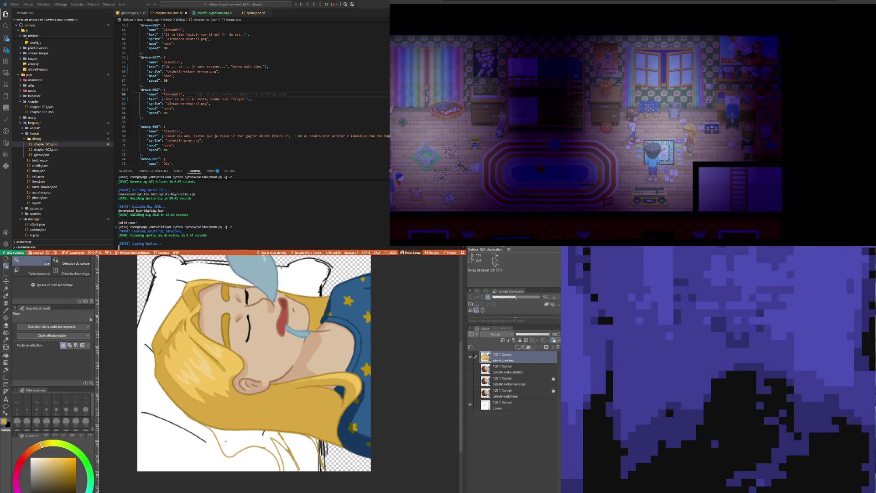
key("p")
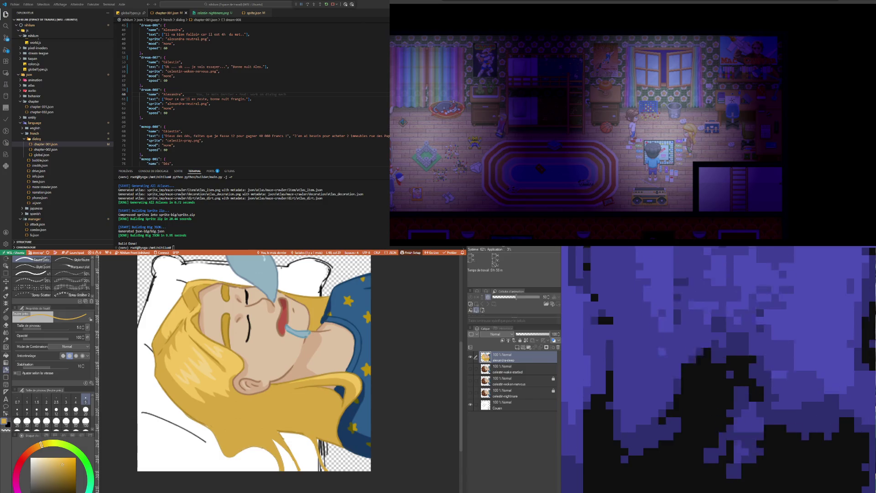
scroll(281, 279, "down", 1)
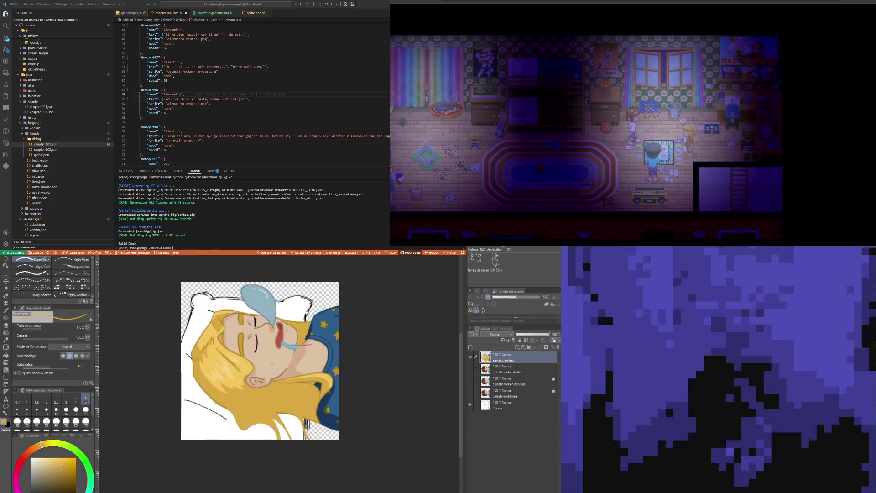
scroll(281, 278, "up", 2)
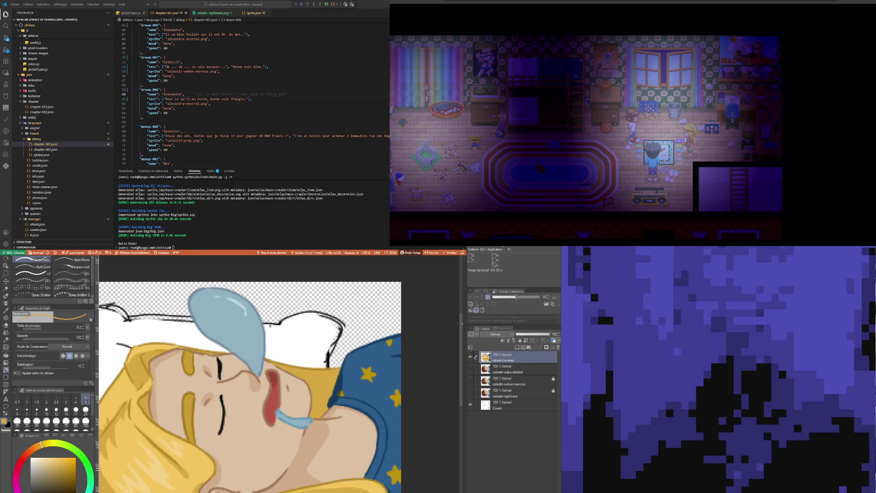
- Sample the light blue of the drool and ready a smaller brush
key("i")
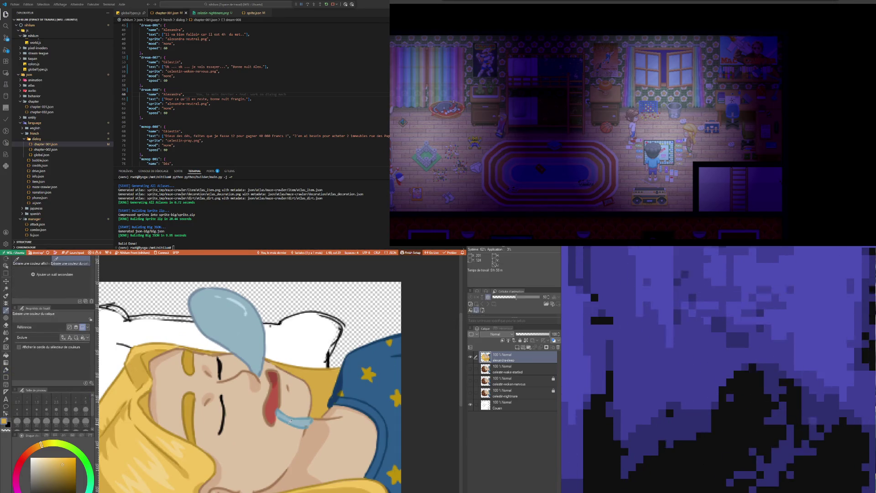
left_click(290, 419)
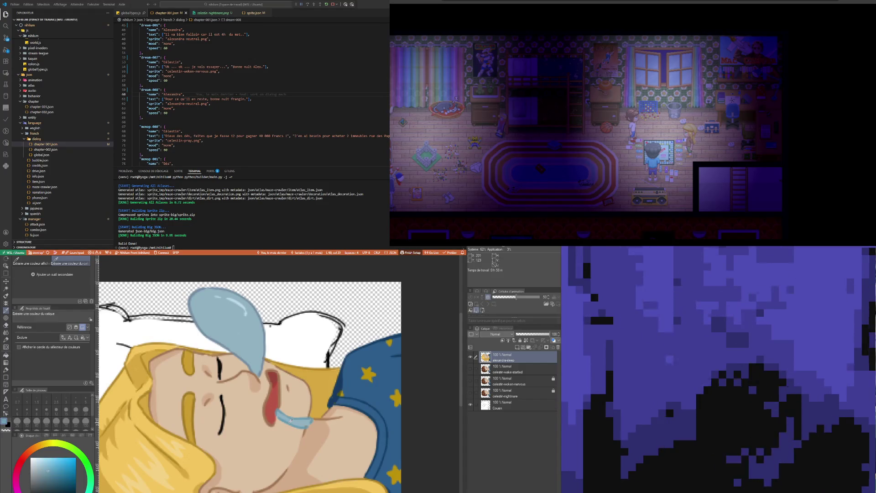
key("b")
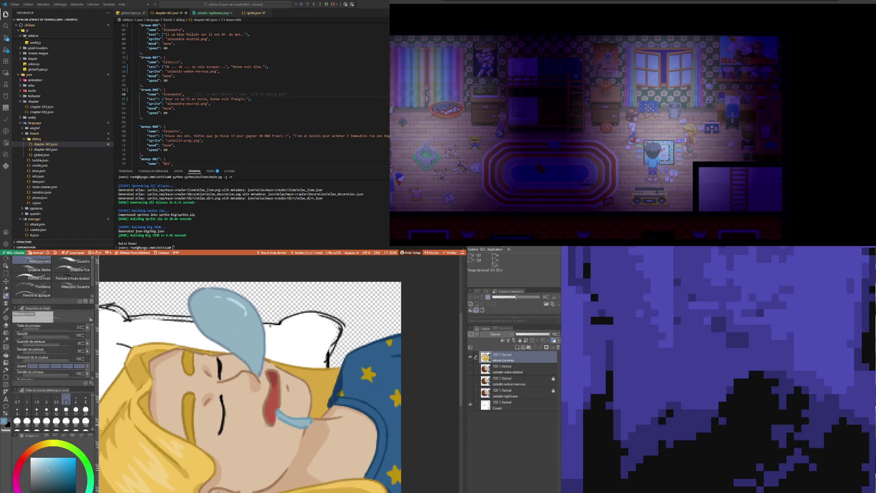
key("i")
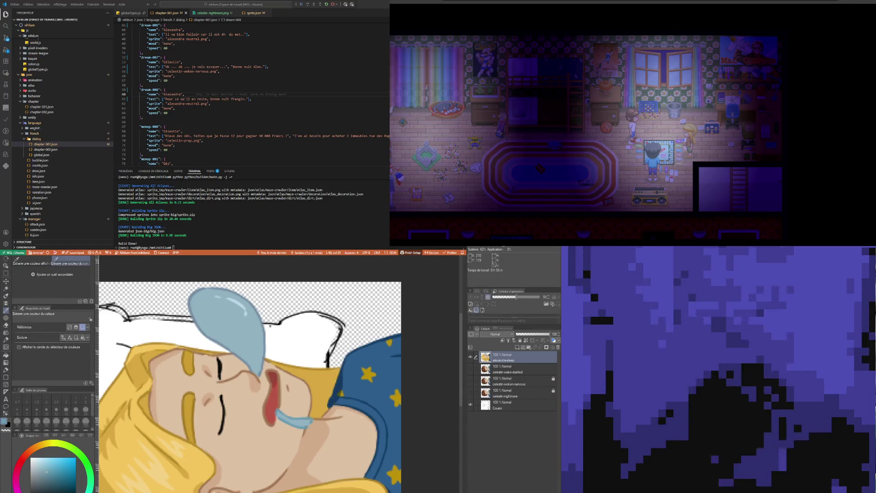
key("b")
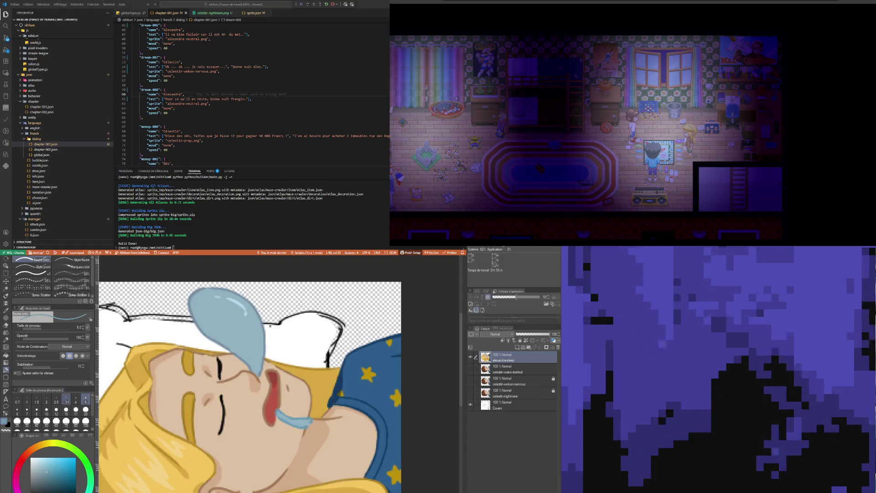
key("bracketleft")
key("bracketleft")
- Paint a thin blue line under the drool and fill it into a hanging droplet
left_click_drag(269, 426, 268, 449)
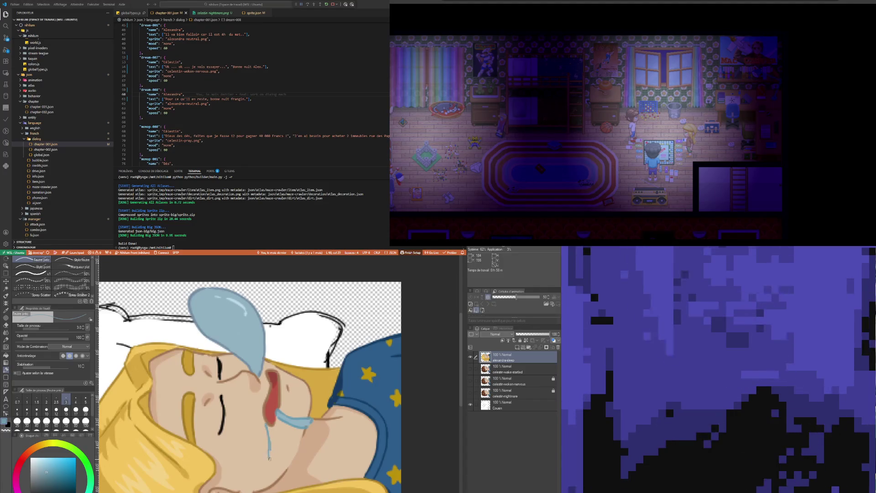
left_click_drag(271, 431, 272, 456)
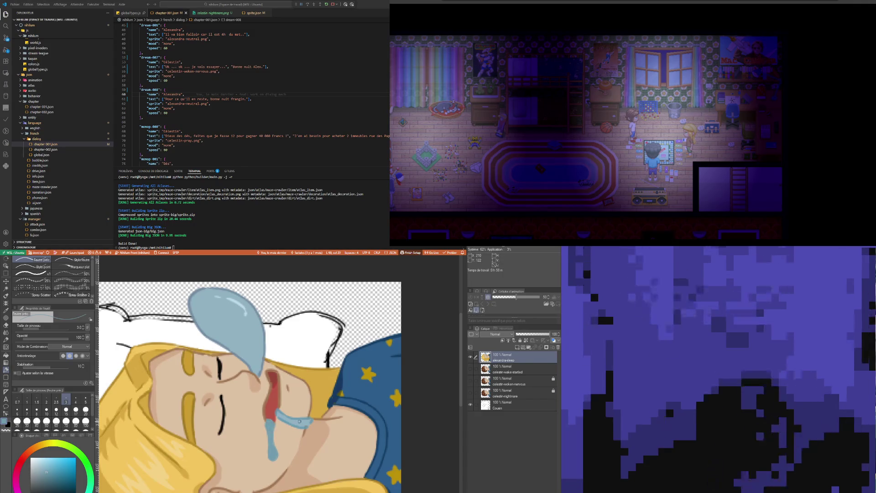
- Sample the red mouth, then the tan skin of the cheek, as the pen's drawing colour
key("i")
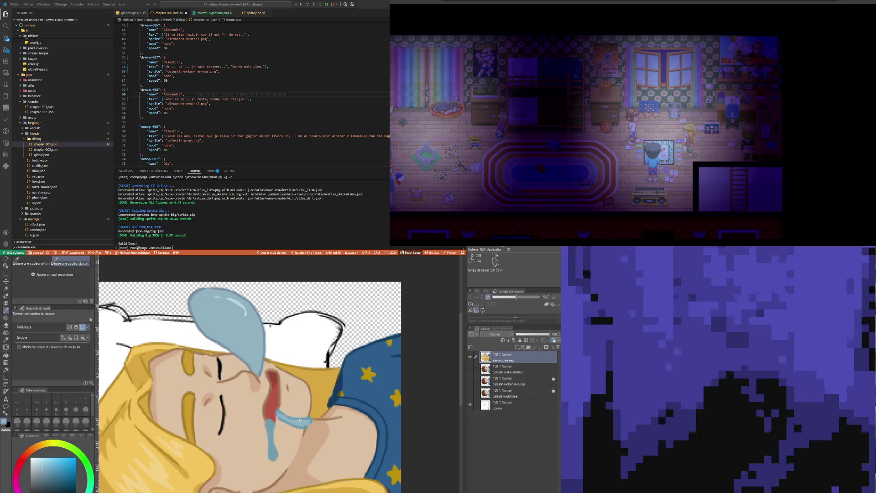
key("p")
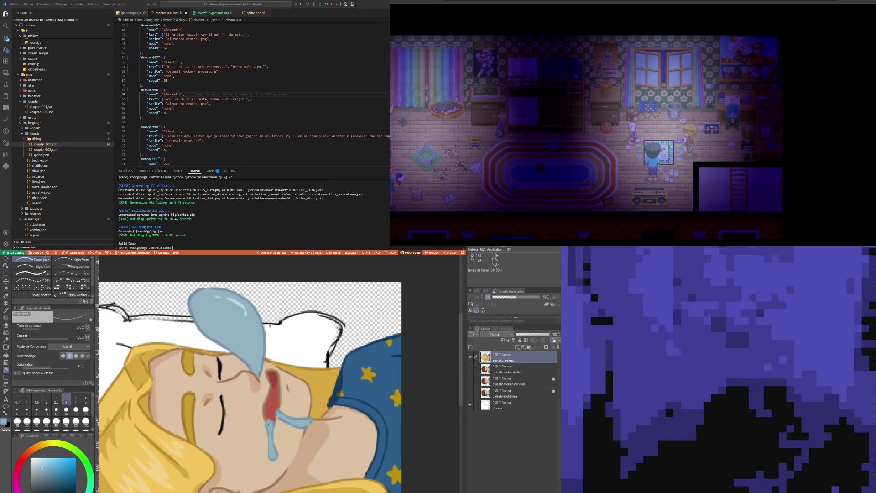
key("i")
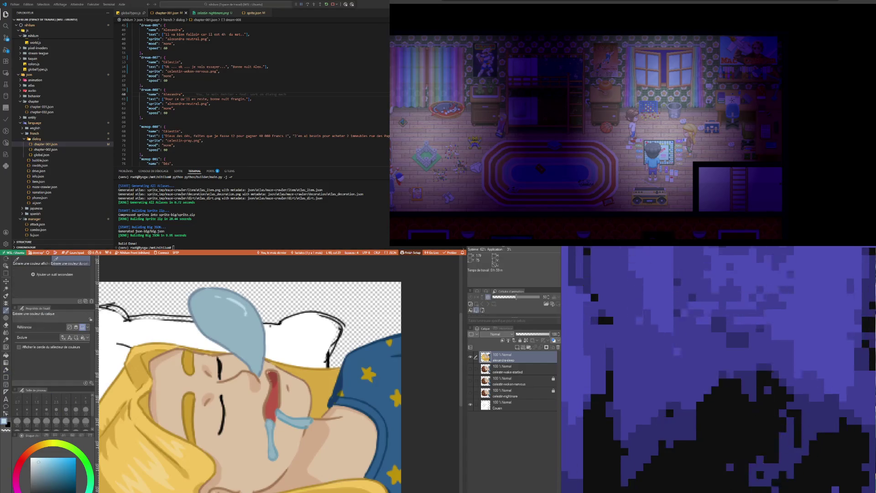
key("p")
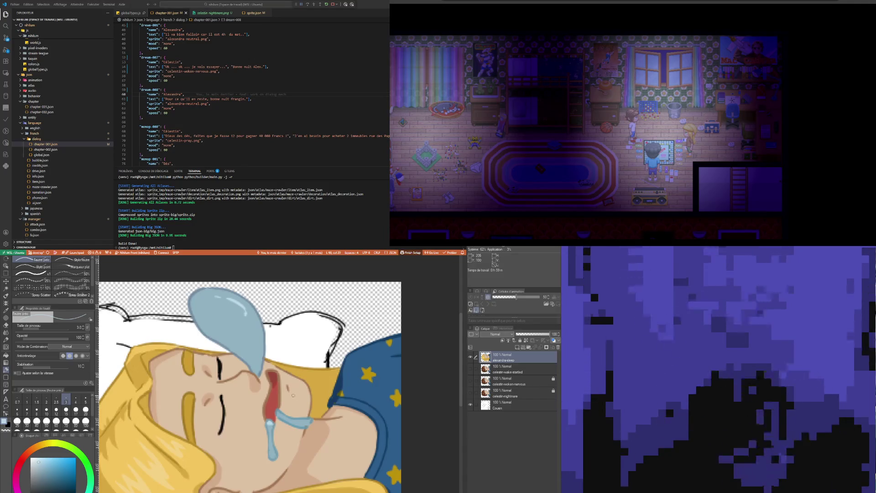
key("i")
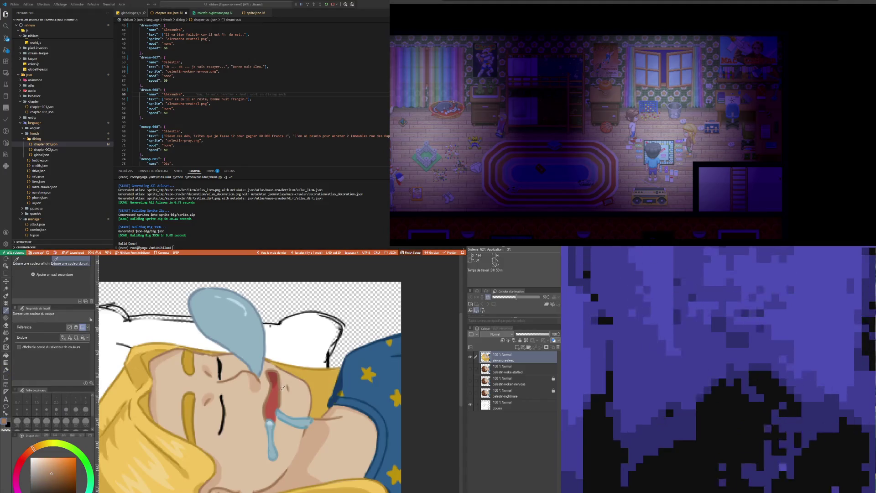
key("p")
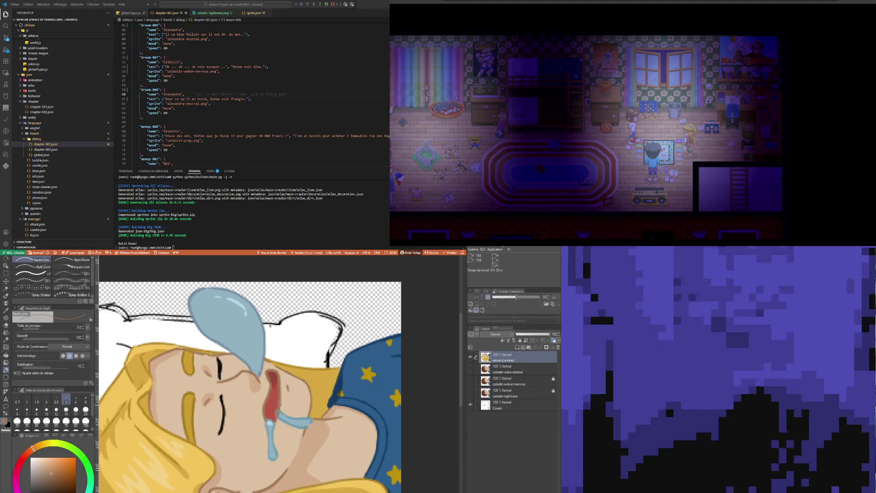
left_click(275, 406, "alt")
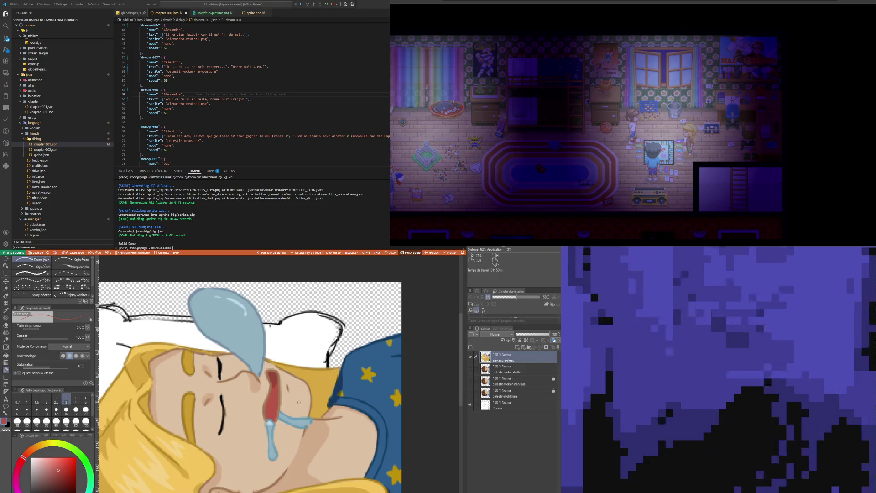
left_click(293, 405, "alt")
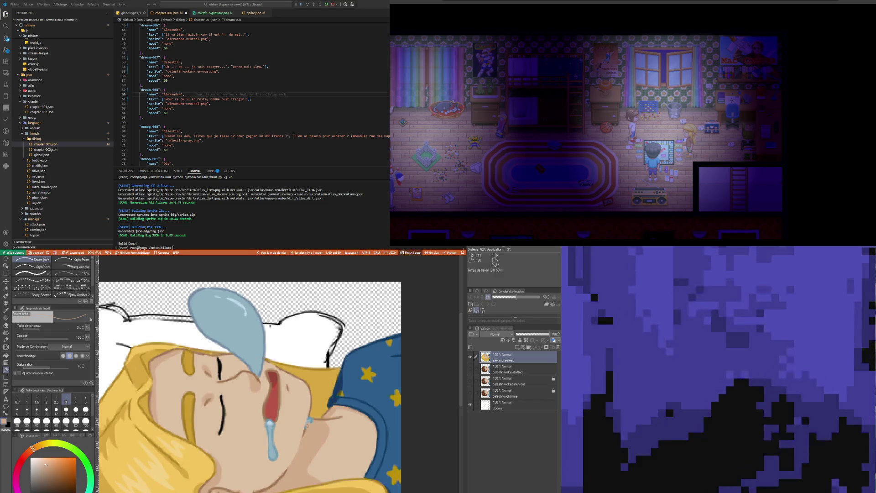
- Draw a dark neck line below the girl's chin with the pen
left_click_drag(342, 411, 311, 420)
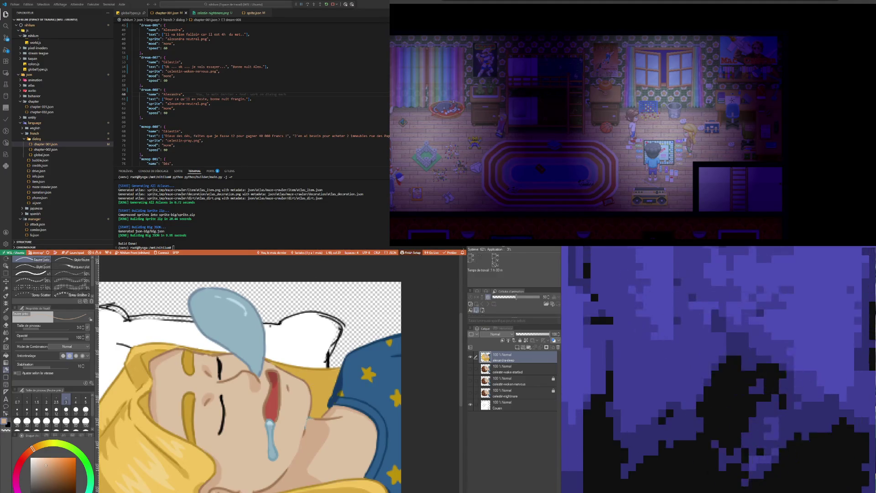
key("i")
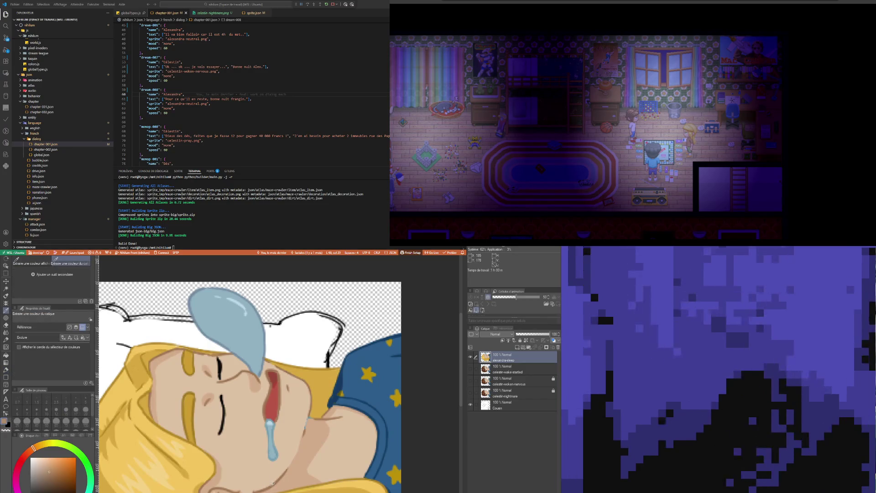
key("b")
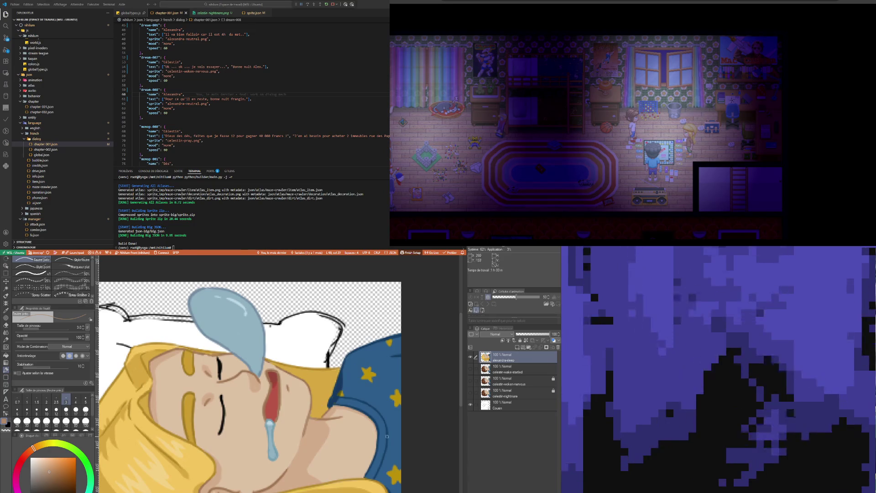
scroll(410, 420, "down", 2)
scroll(412, 419, "down", 3)
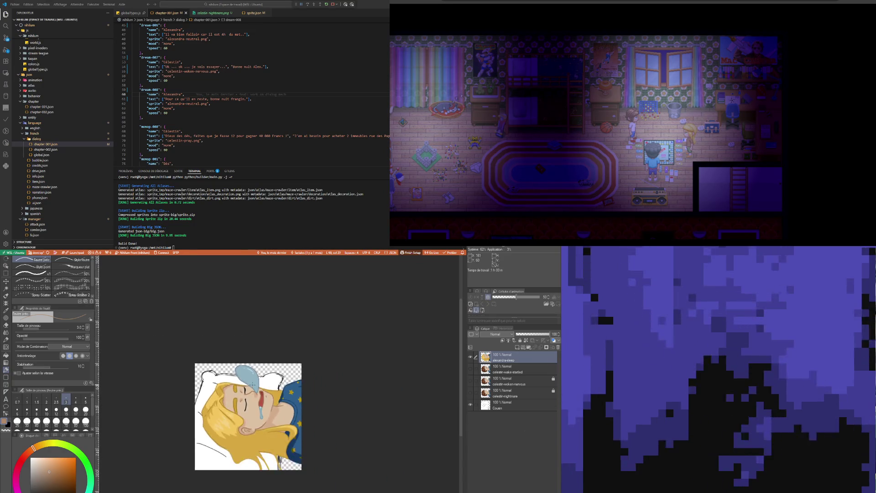
scroll(238, 406, "up", 1)
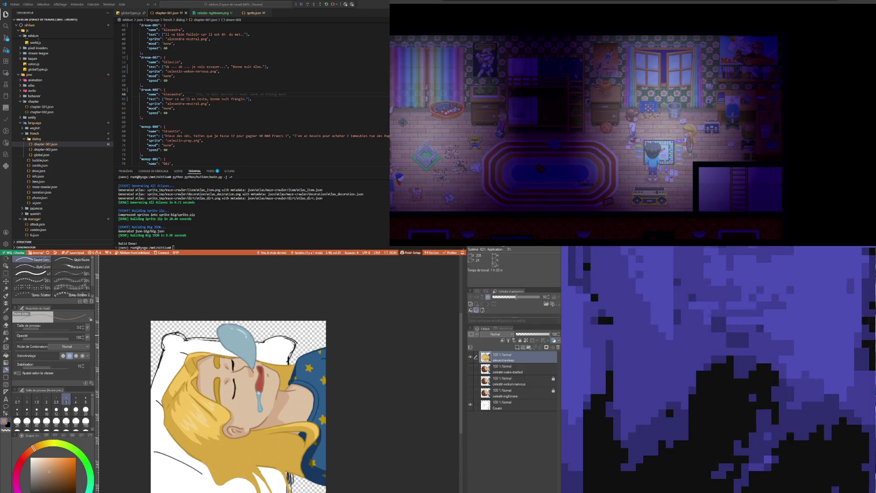
scroll(261, 320, "up", 1)
scroll(260, 321, "up", 1)
scroll(261, 321, "up", 1)
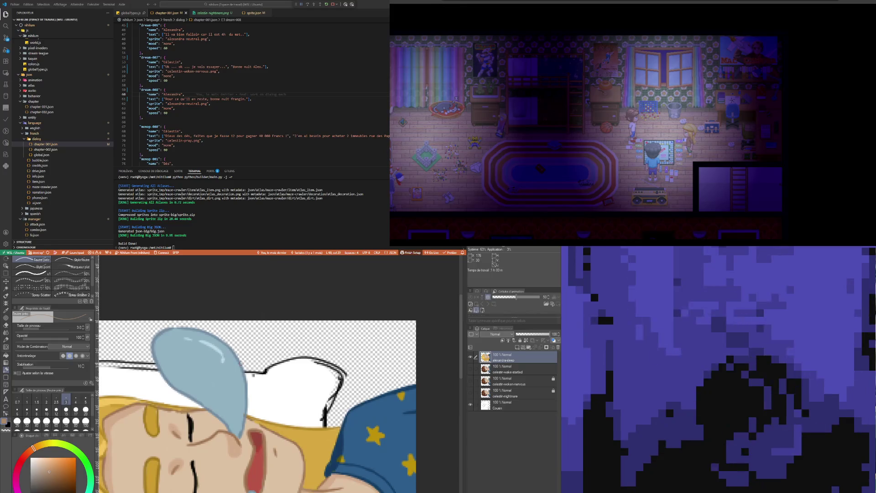
- Switch to the eraser and shrink it to a small size
key("i")
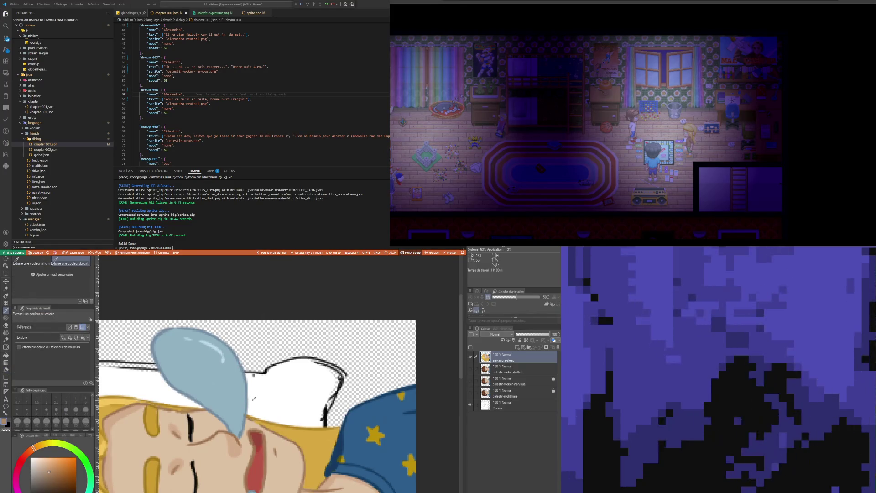
key("p")
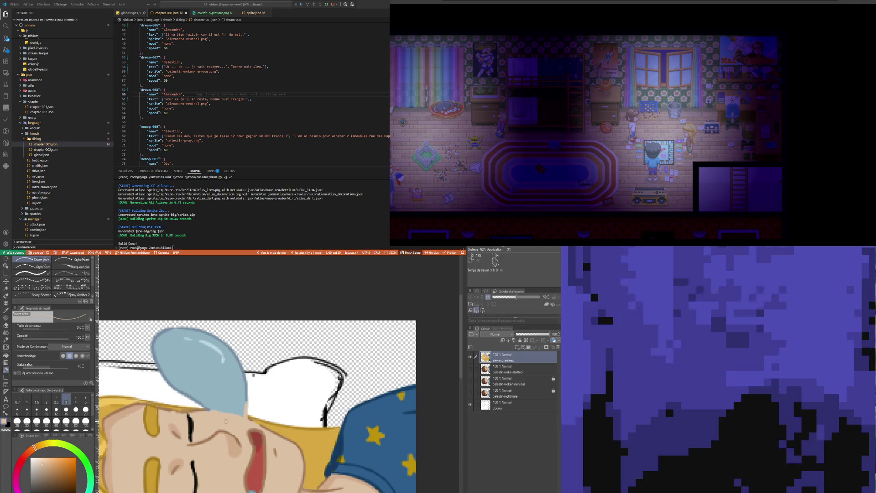
key("i")
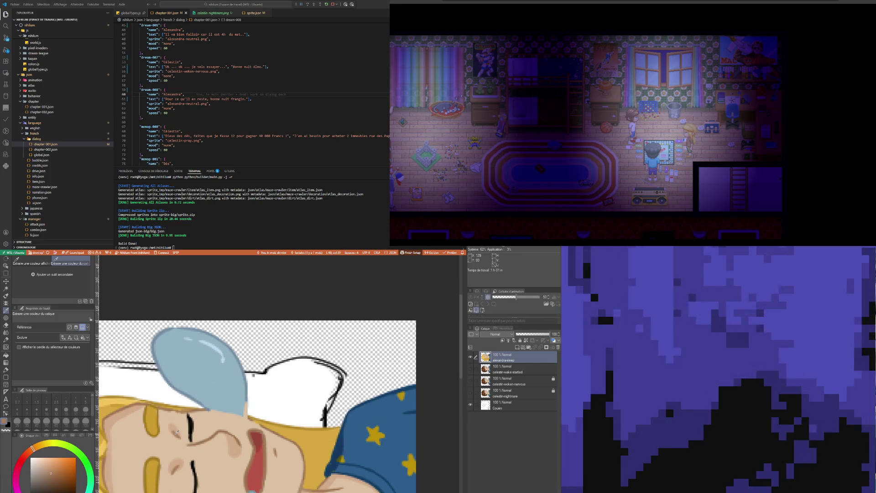
key("b")
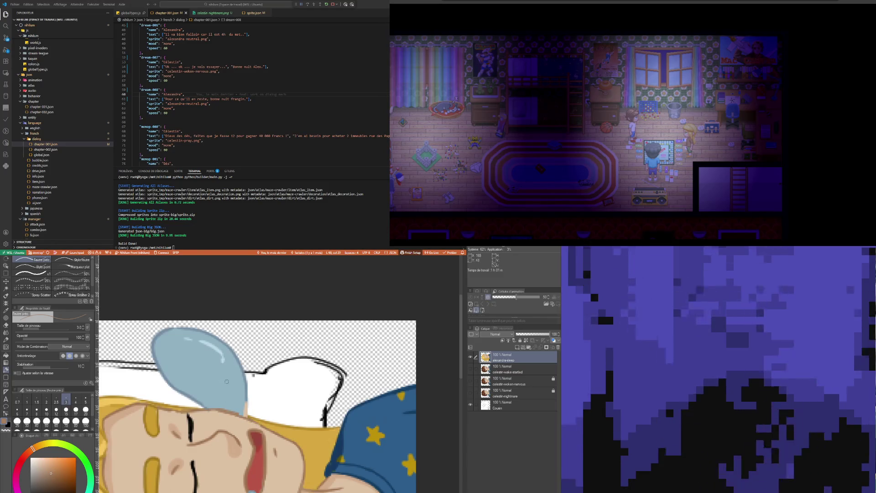
key("e")
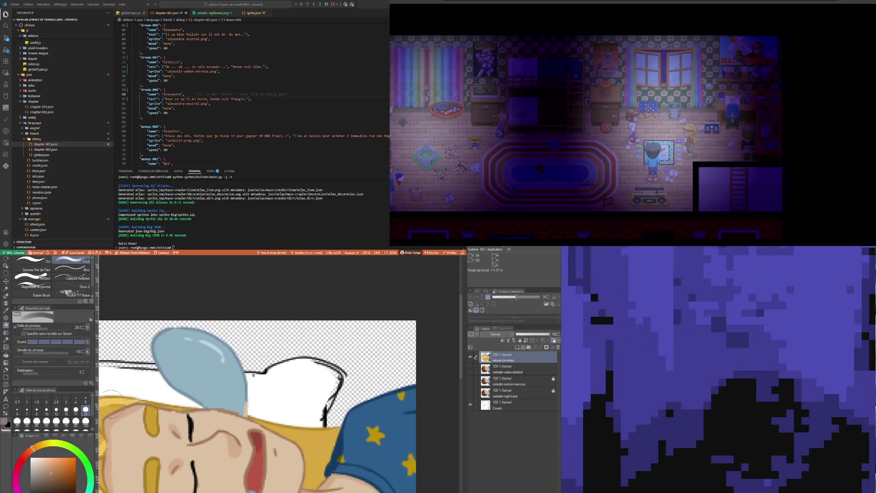
key("bracketleft")
key("bracketleft")
key("bracketleft")
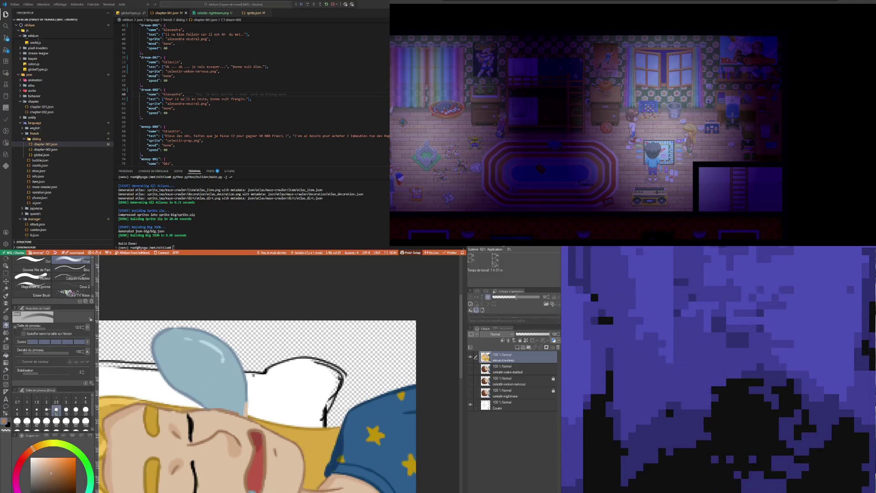
key("bracketleft")
key("bracketleft")
key("bracketleft")
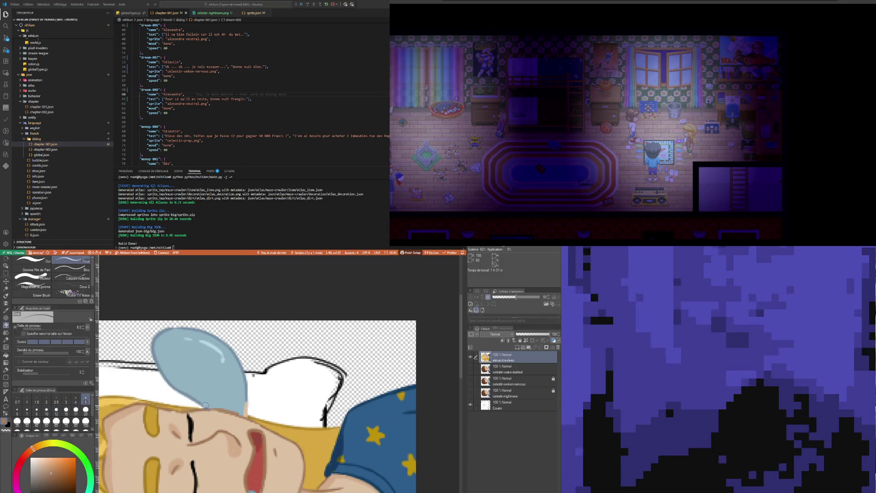
- Erase the blue shape's edge over the hair, then the whole pale teardrop with a larger eraser
left_click_drag(206, 405, 240, 408)
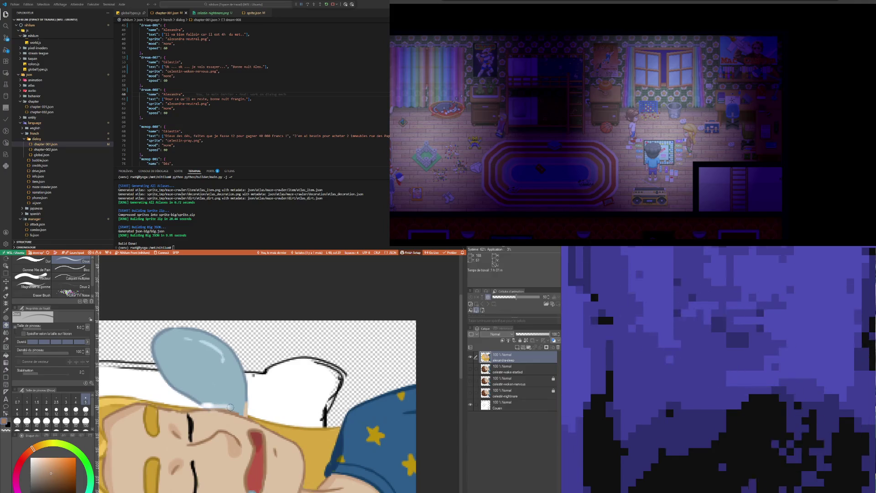
mouse_move(246, 410)
left_mouse_down()
mouse_move(198, 401)
mouse_move(250, 408)
left_mouse_up()
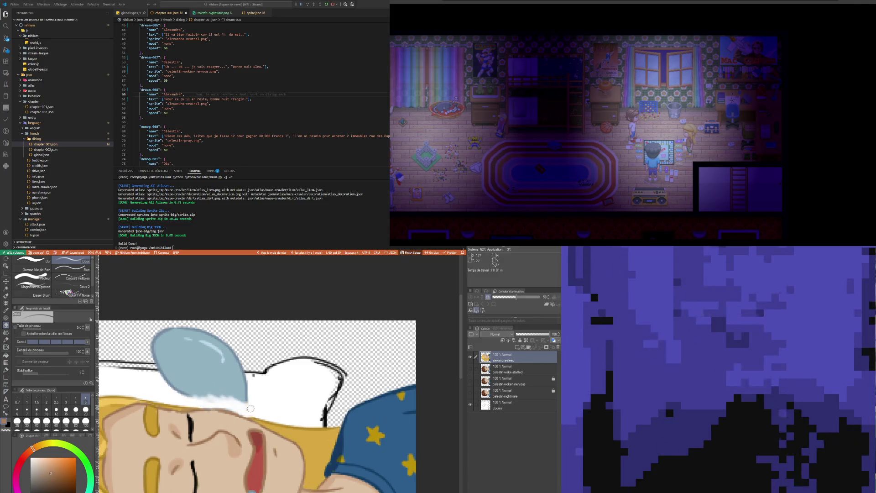
left_click(85, 410)
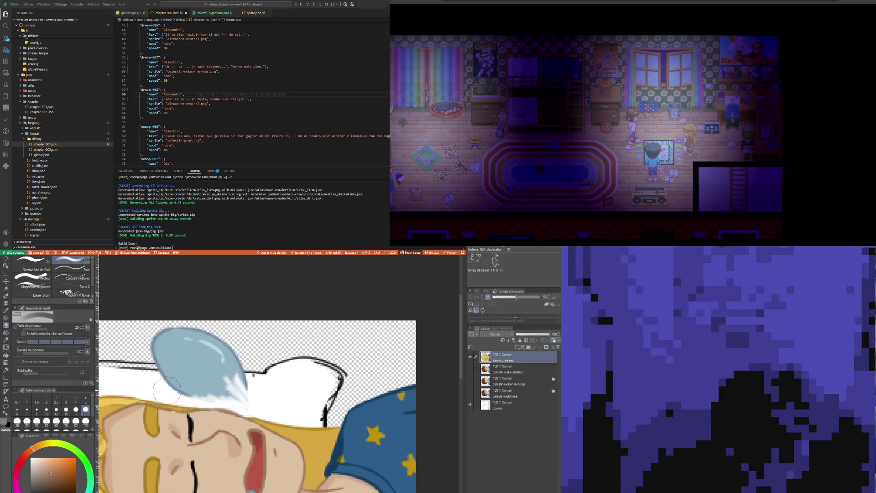
mouse_move(214, 389)
left_mouse_down()
mouse_move(198, 391)
mouse_move(168, 352)
mouse_move(233, 366)
mouse_move(245, 391)
mouse_move(239, 401)
mouse_move(226, 388)
mouse_move(179, 387)
mouse_move(187, 373)
left_mouse_up()
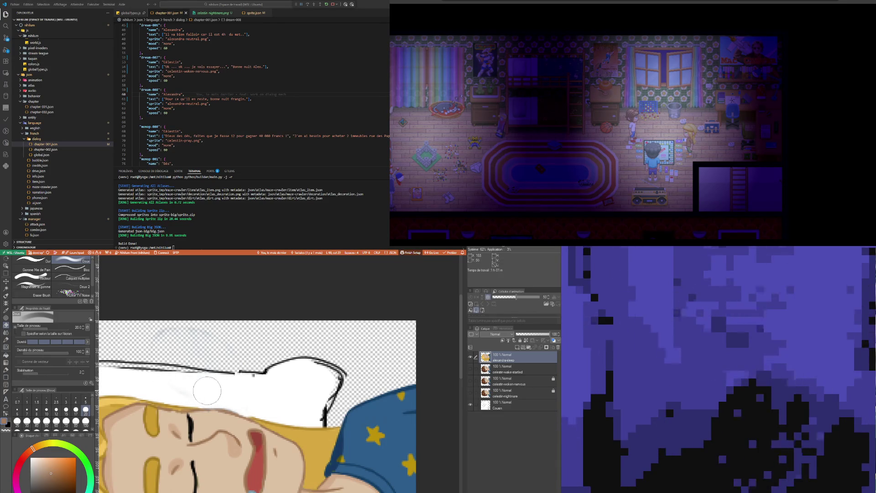
scroll(223, 370, "down", 2)
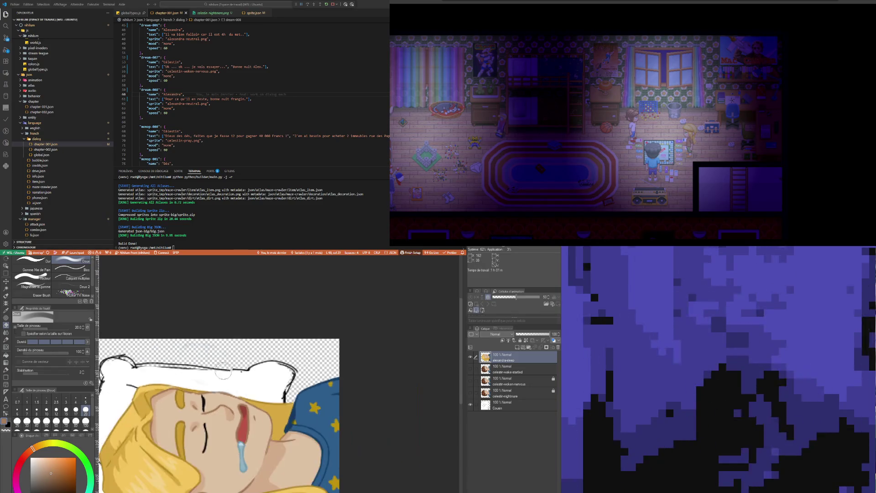
scroll(223, 370, "down", 1)
scroll(232, 384, "up", 1)
scroll(243, 398, "up", 1)
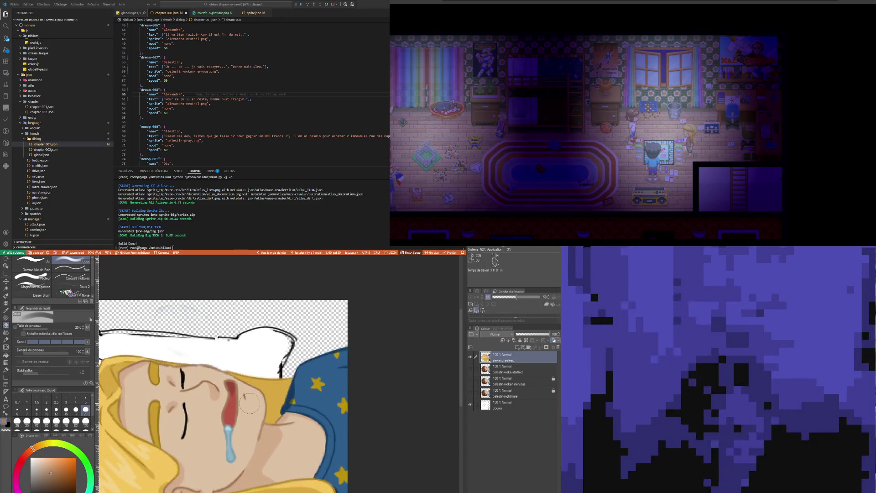
scroll(247, 406, "up", 1)
scroll(237, 409, "up", 1)
scroll(229, 413, "up", 1)
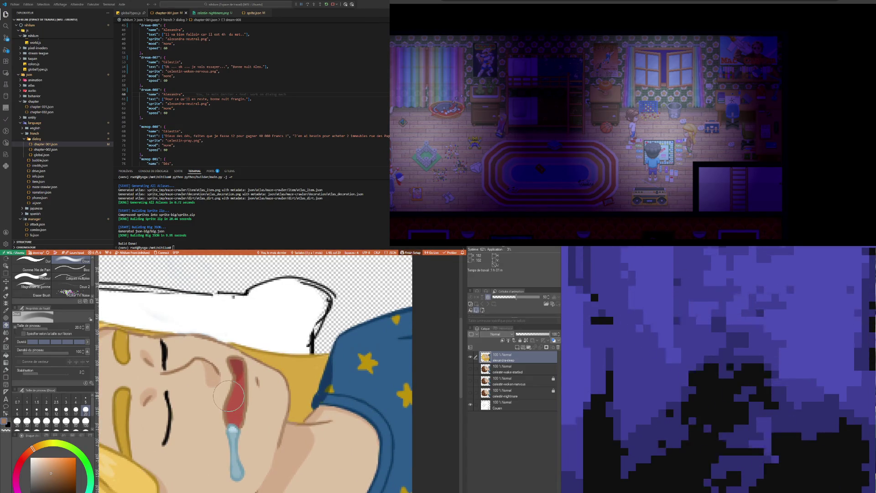
scroll(229, 399, "down", 1)
scroll(273, 404, "down", 1)
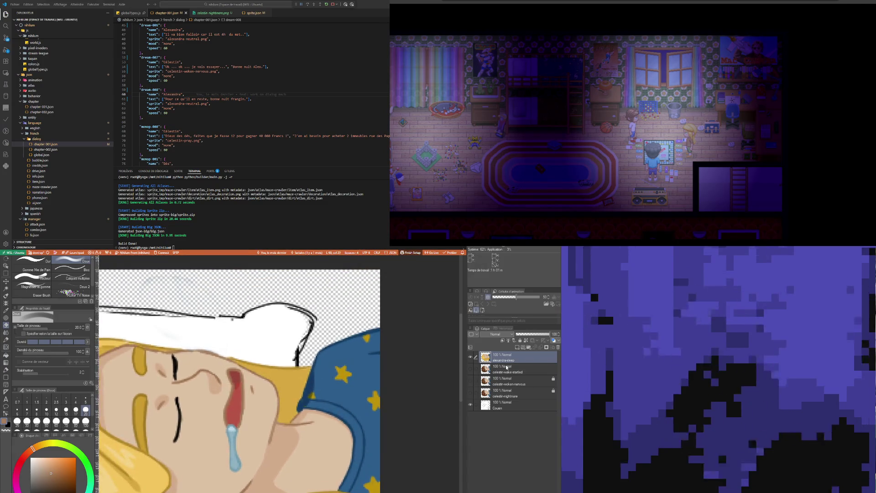
left_click(516, 346)
scroll(252, 443, "up", 1)
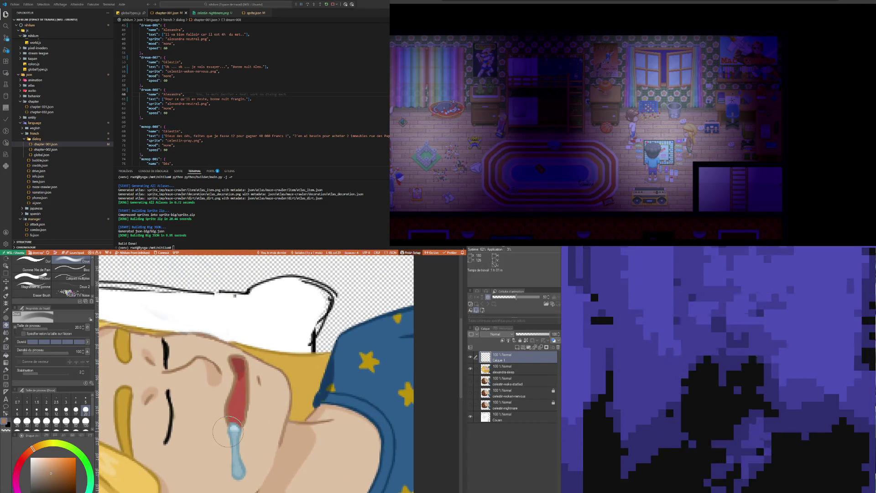
key("i")
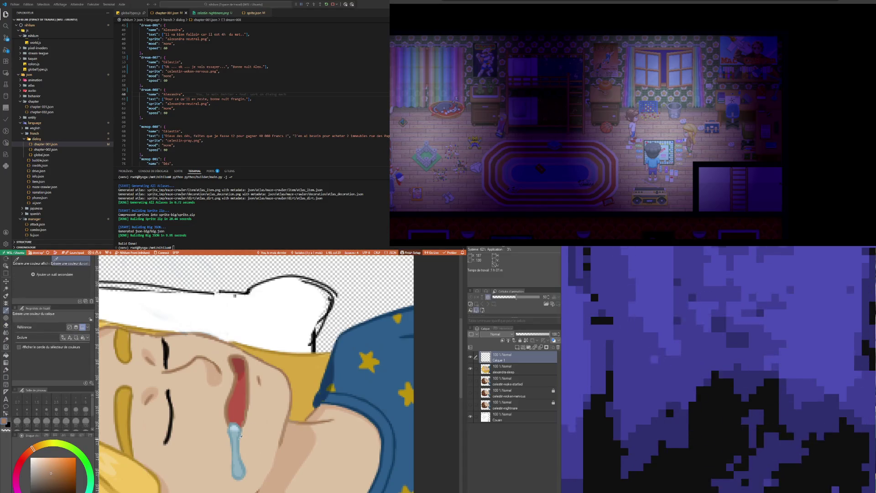
key("b")
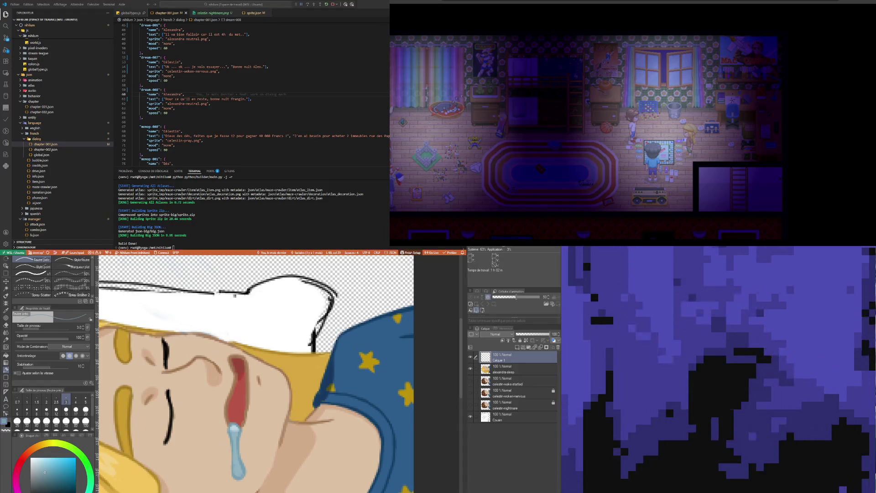
scroll(235, 296, "down", 1)
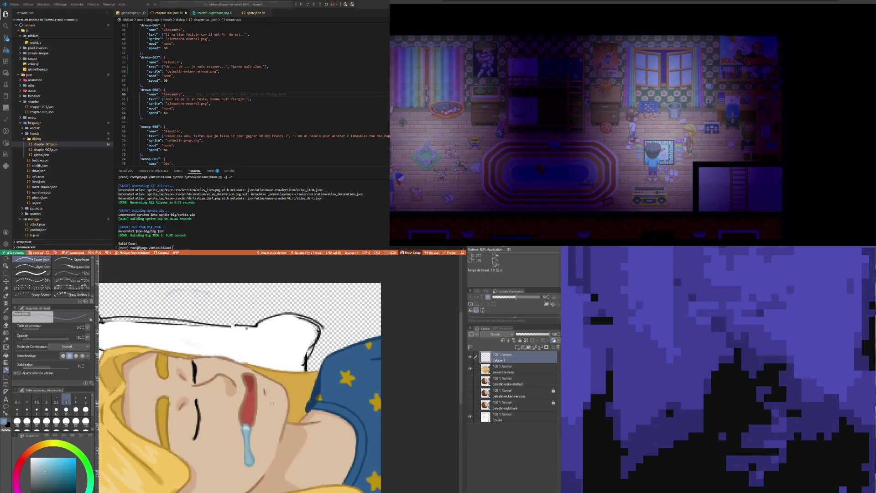
scroll(250, 341, "up", 2)
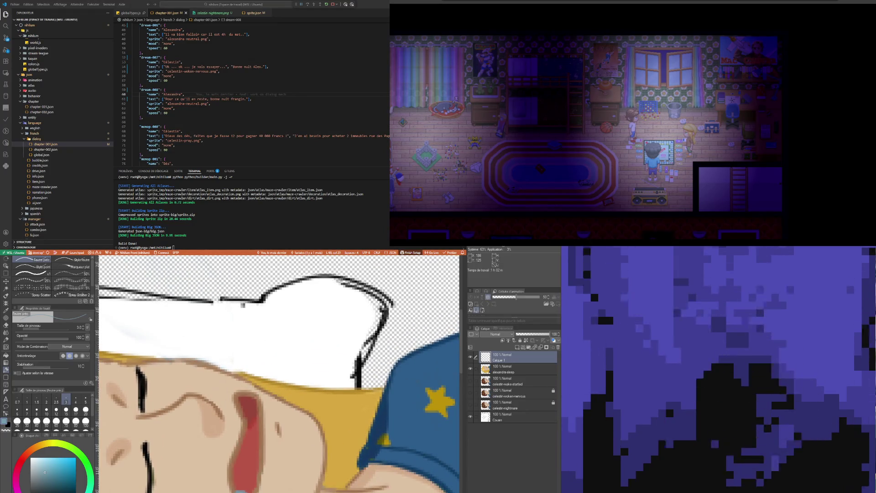
key("i")
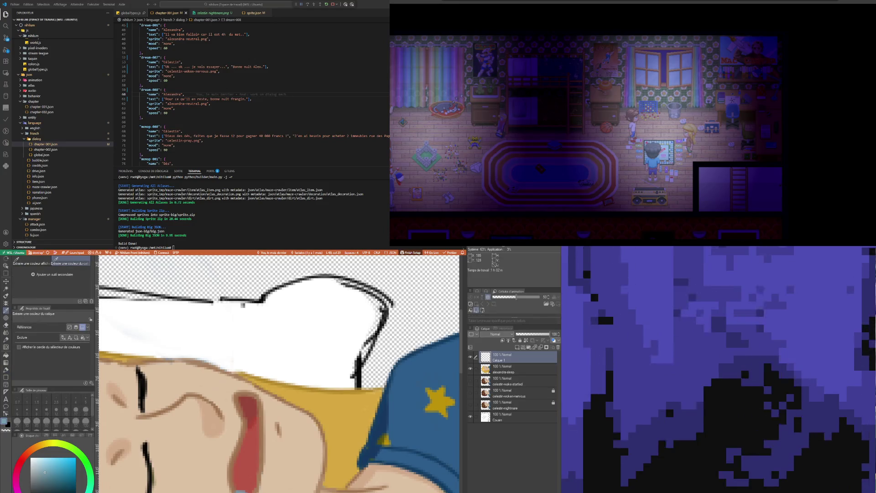
key("o")
key("p")
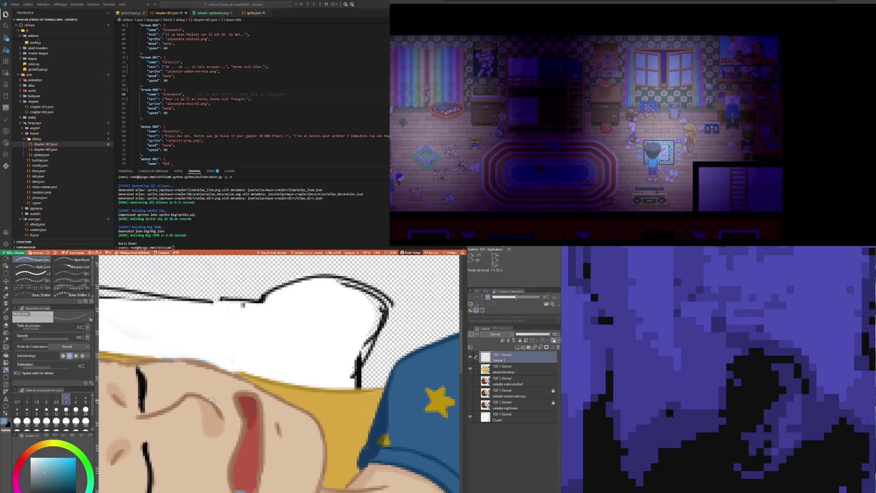
left_click_drag(205, 387, 235, 335)
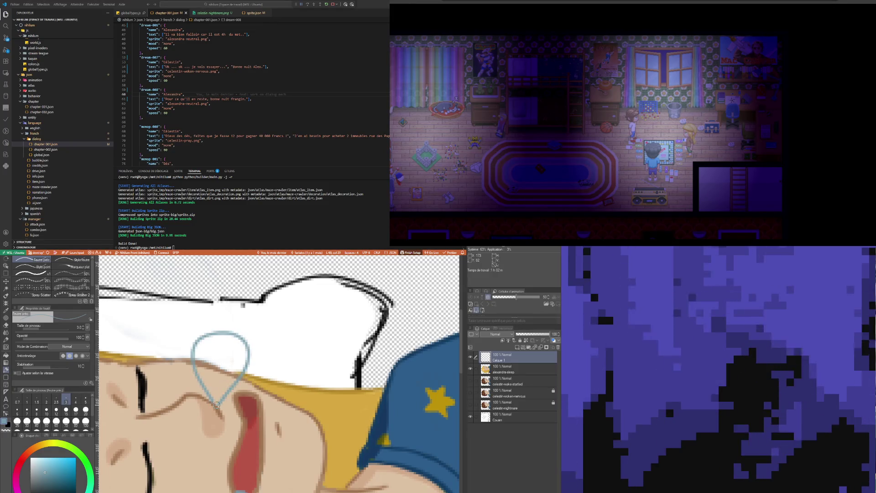
scroll(247, 457, "down", 2)
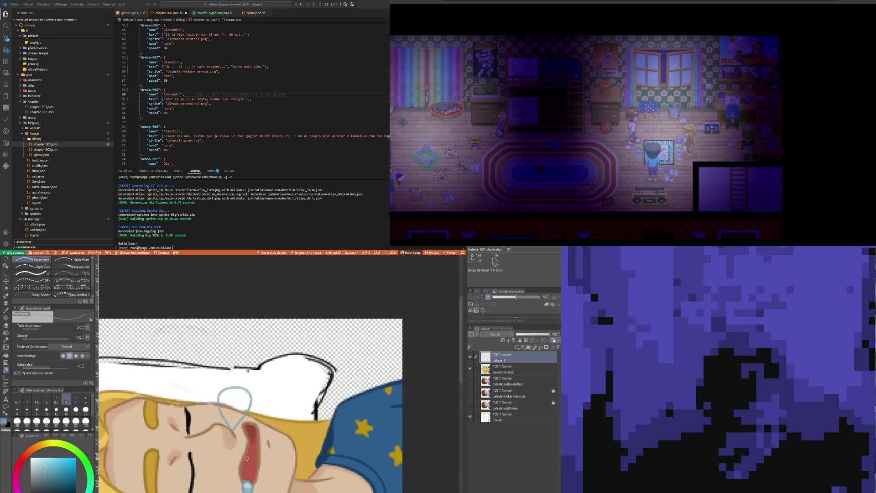
scroll(247, 458, "down", 1)
scroll(244, 449, "down", 1)
scroll(238, 439, "up", 1)
scroll(232, 427, "up", 1)
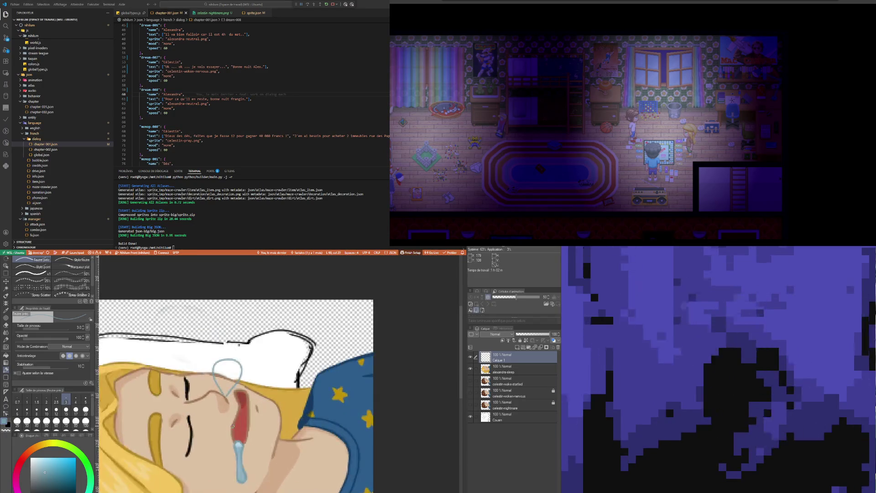
scroll(232, 427, "up", 1)
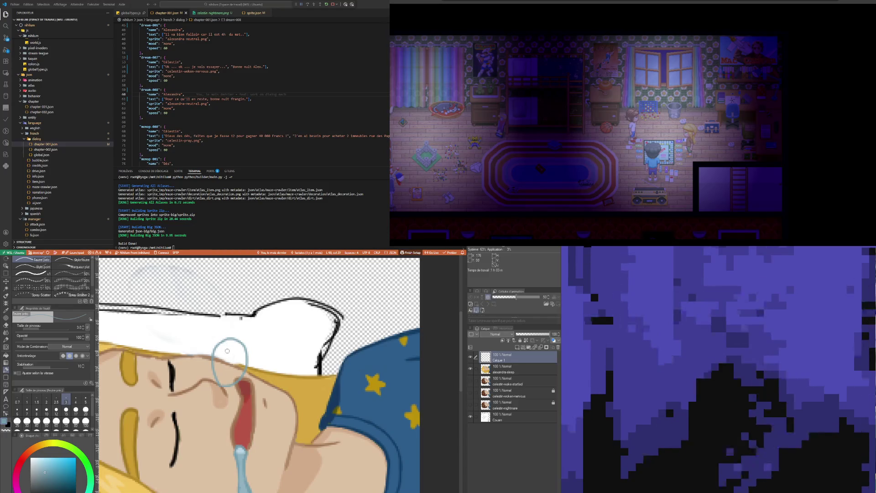
- Extend the pale blue bubble outline upward from the nose and return to the pen
left_click_drag(217, 373, 220, 340)
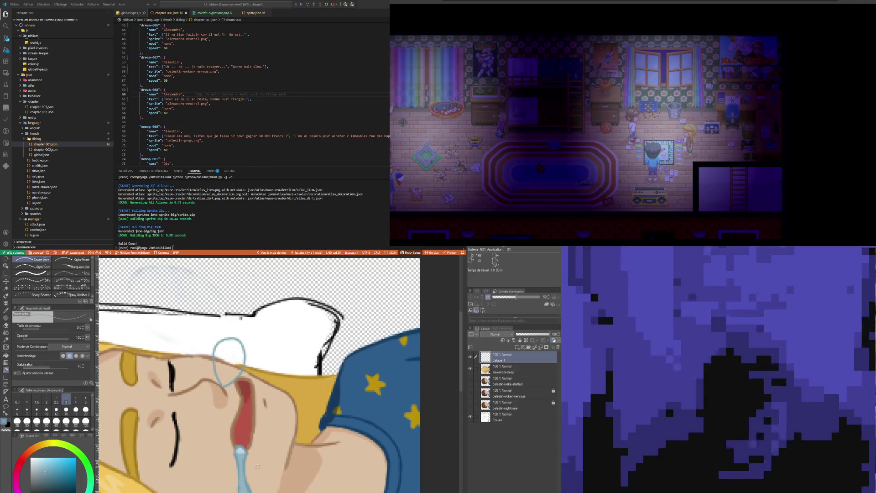
key("i")
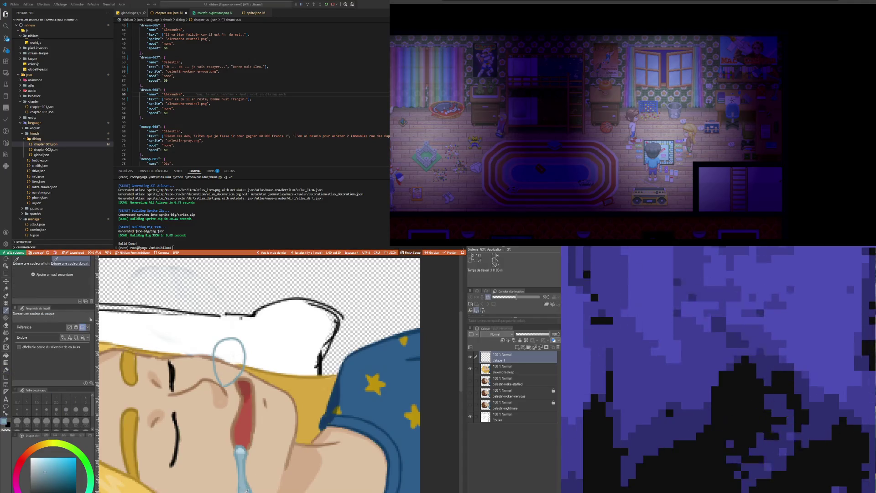
key("b")
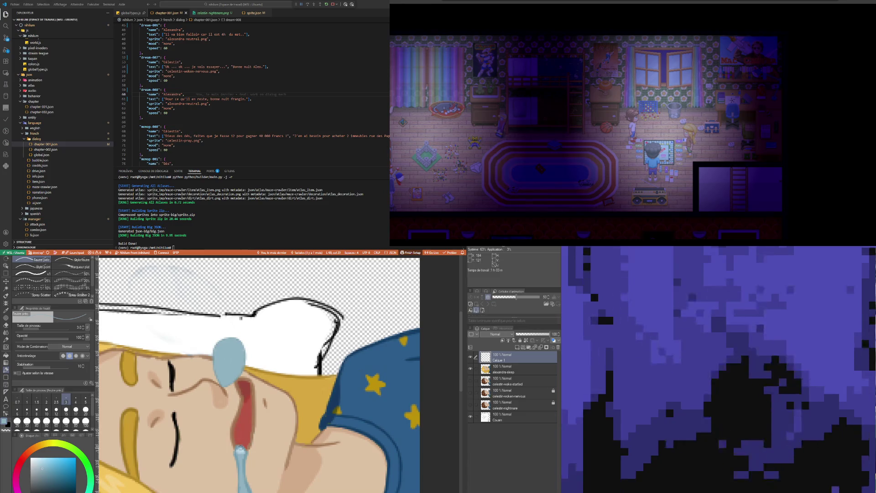
- Sample the bubble's blue and return to the pen for shading its rim
key("i")
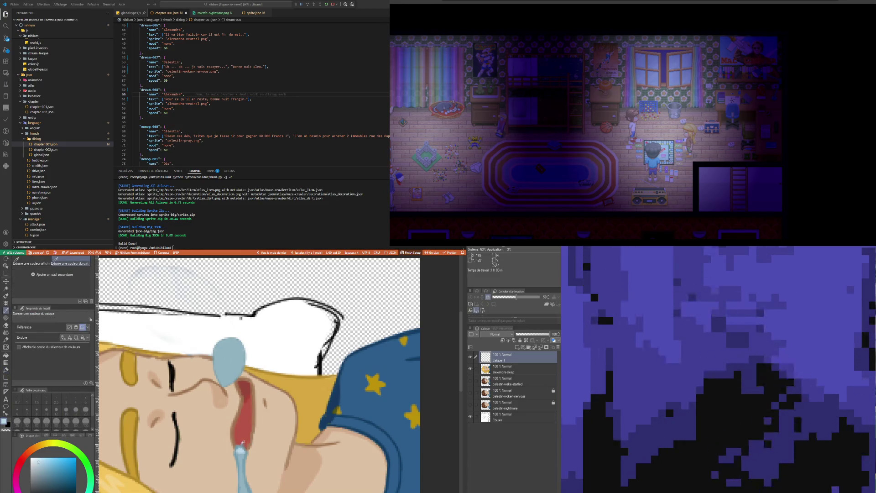
key("b")
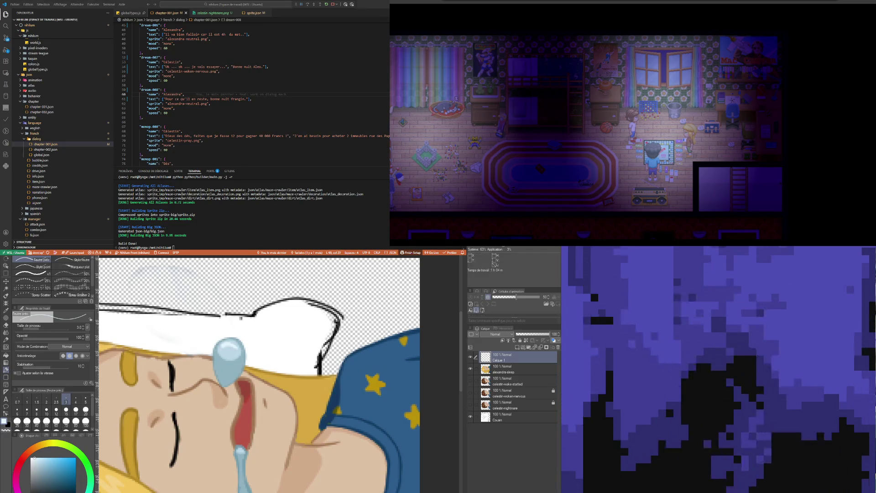
scroll(247, 457, "up", 1)
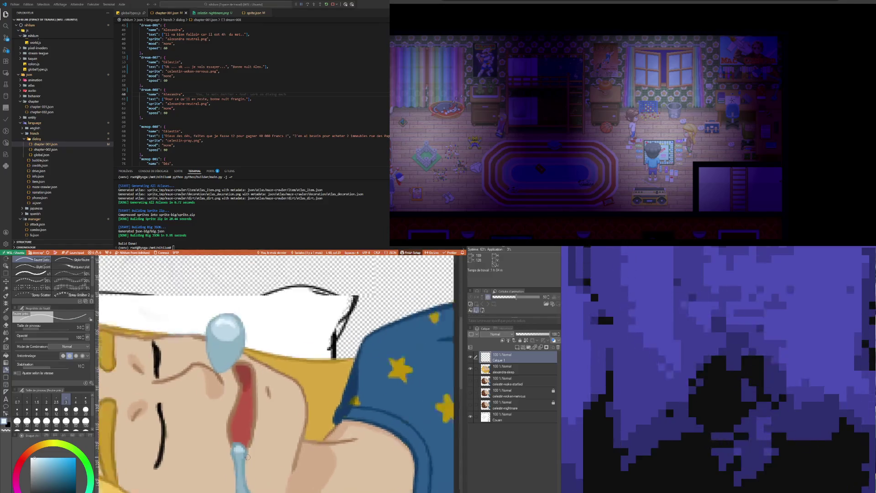
scroll(247, 457, "down", 2)
scroll(234, 356, "down", 1)
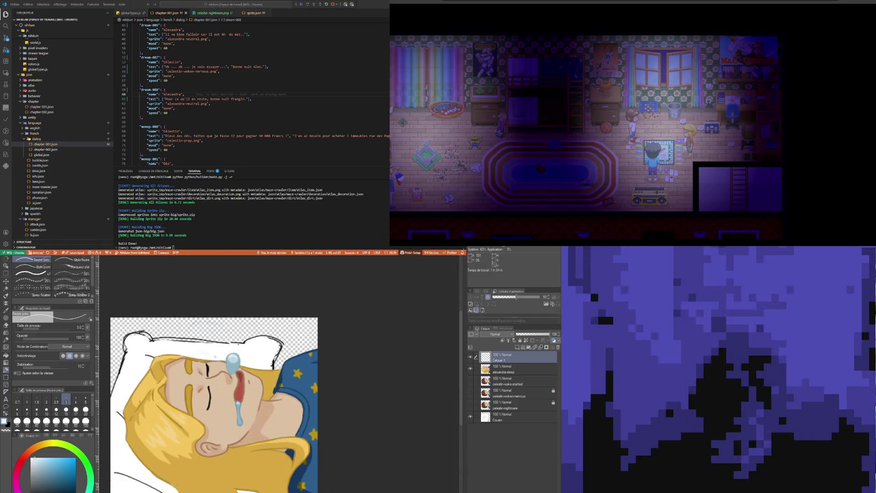
scroll(215, 357, "up", 1)
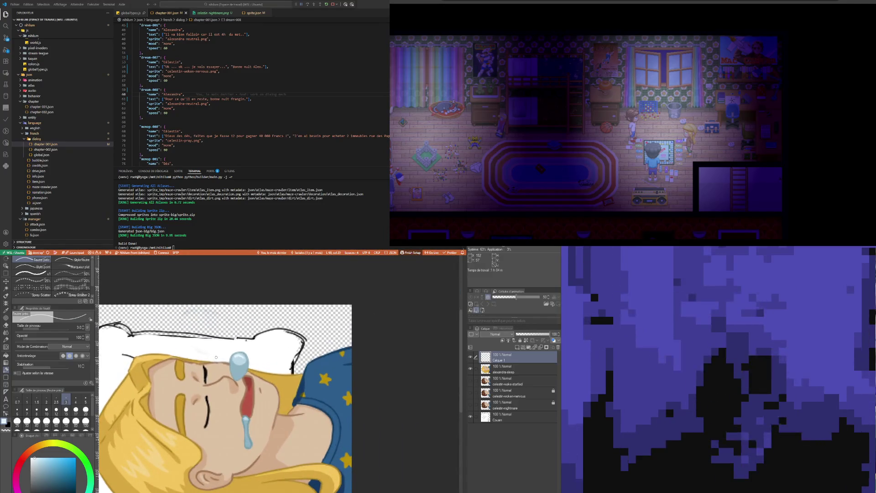
- Lower Calque 1 opacity to 73% and create a new layer folder above alexandra-sleep
left_click(532, 335)
left_click_drag(539, 336, 542, 338)
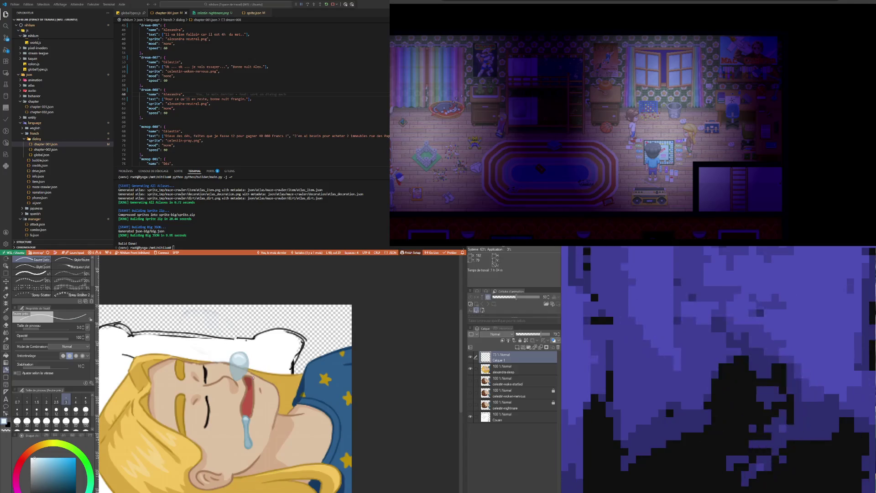
scroll(253, 377, "up", 2)
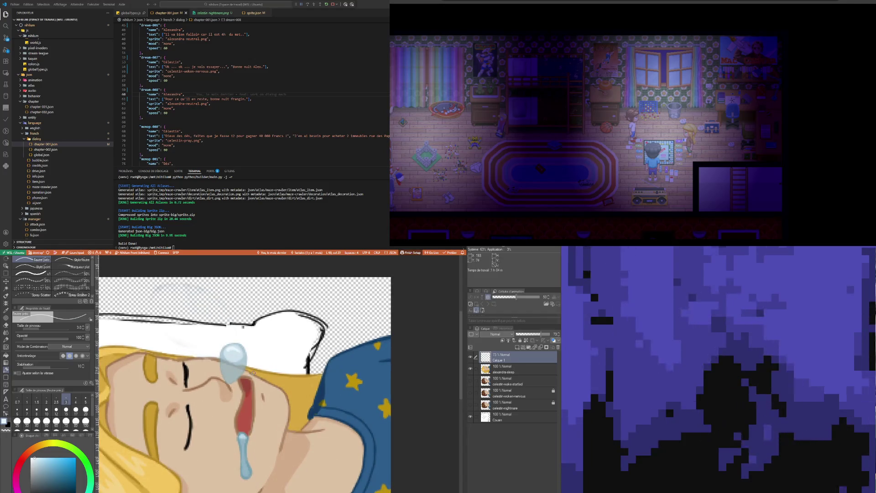
scroll(258, 381, "down", 1)
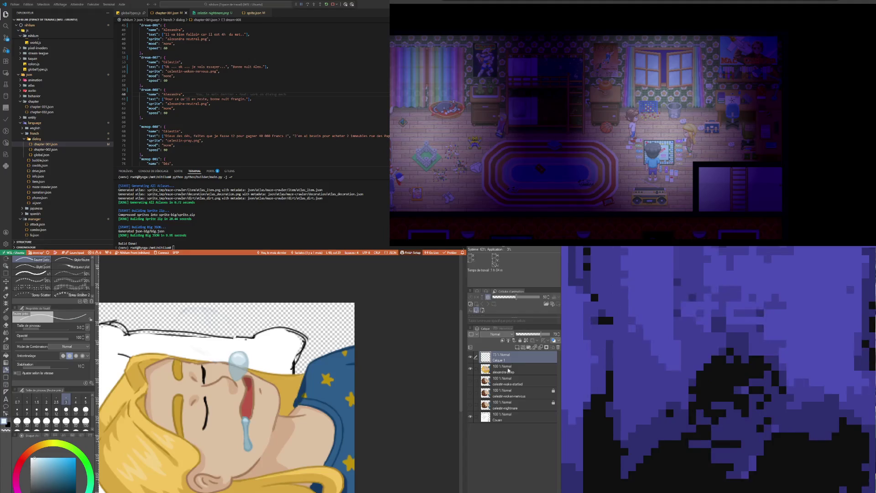
left_click(509, 372)
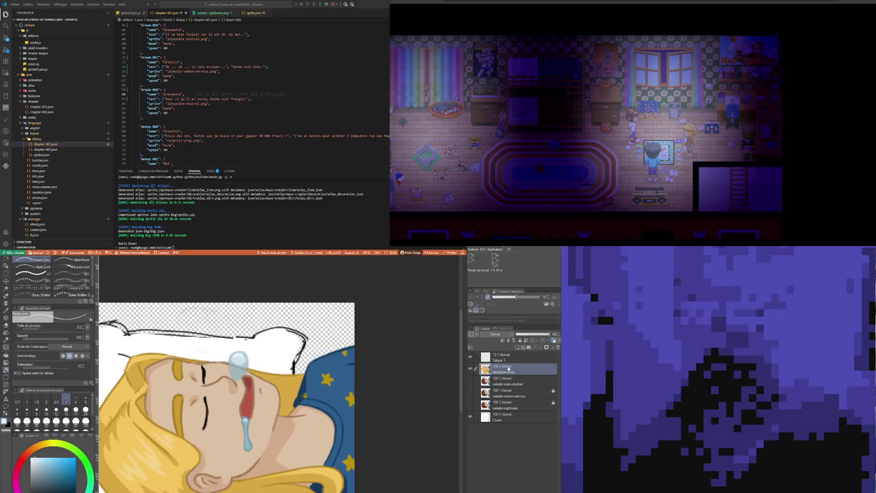
left_click(530, 347)
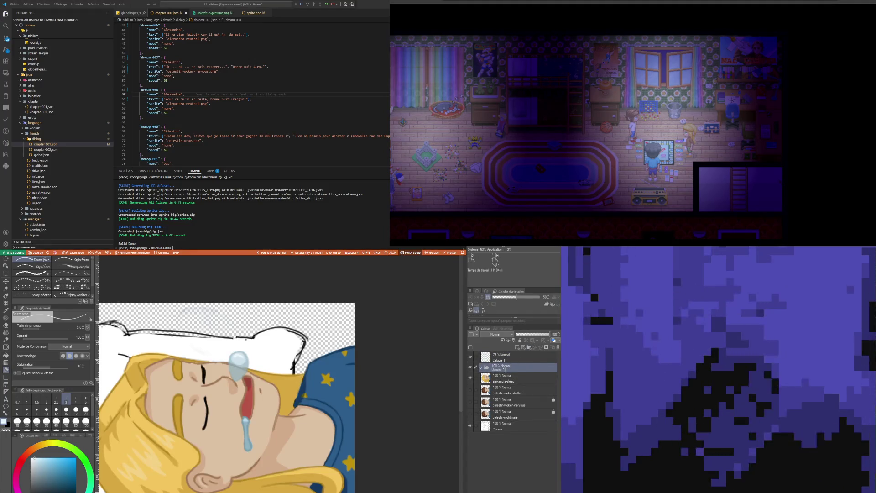
- Move the bubble layer Calque 1 into the alexandra-sleep folder
left_click(501, 380)
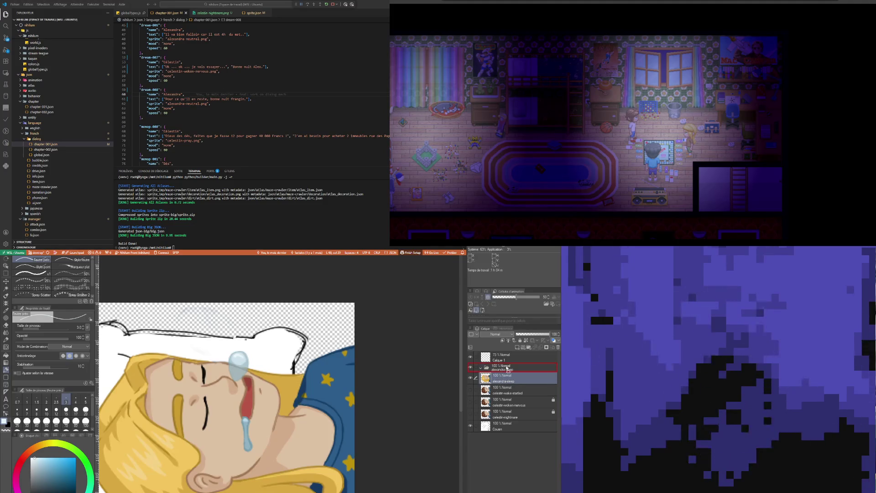
left_click(500, 358)
left_click_drag(508, 374, 507, 373)
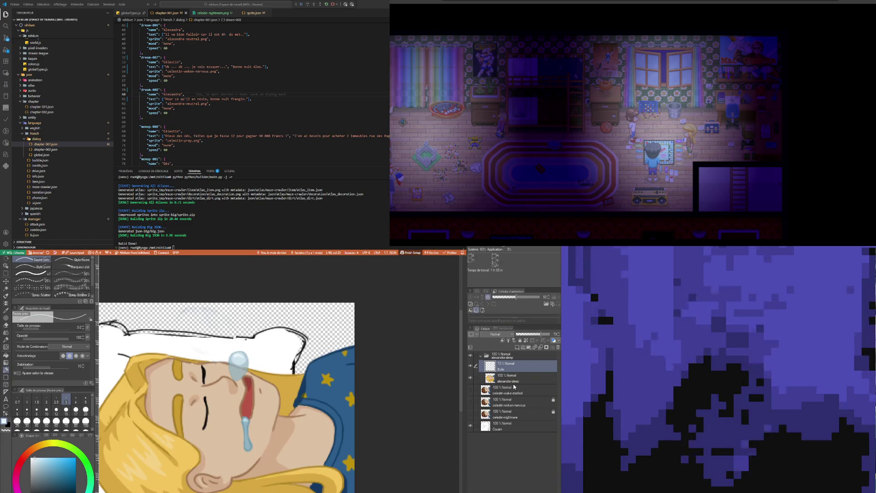
left_click(510, 391)
left_click(504, 367)
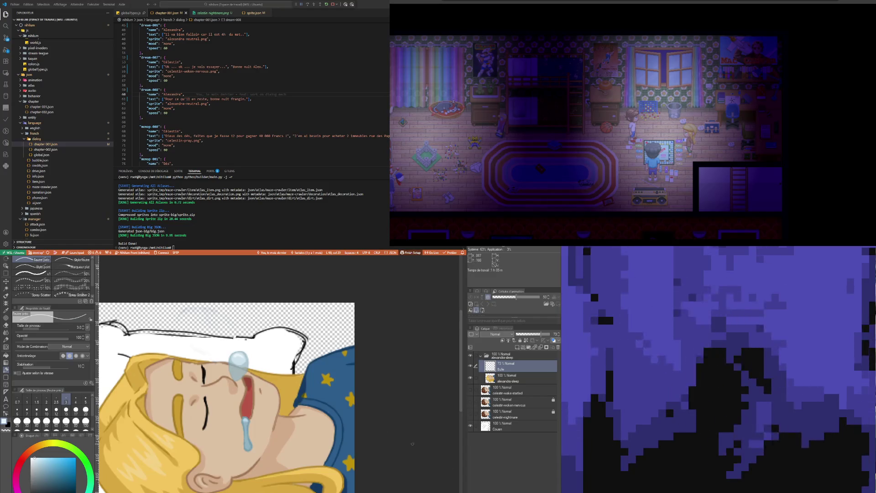
scroll(307, 401, "down", 2)
scroll(306, 401, "down", 2)
scroll(322, 399, "up", 1)
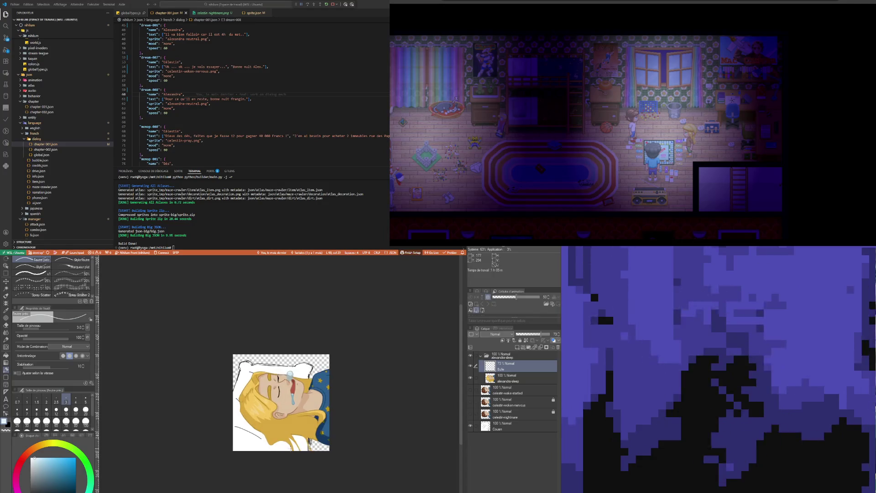
scroll(340, 396, "up", 1)
scroll(340, 395, "up", 1)
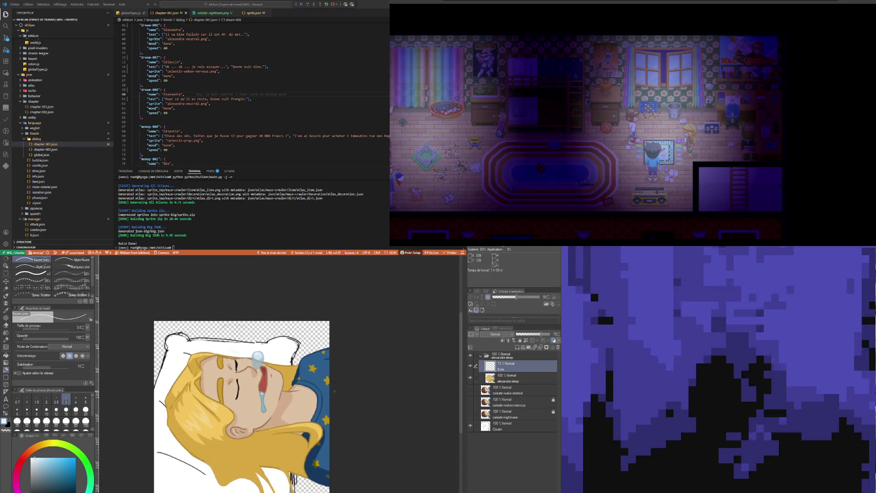
scroll(319, 376, "up", 1)
scroll(288, 356, "up", 1)
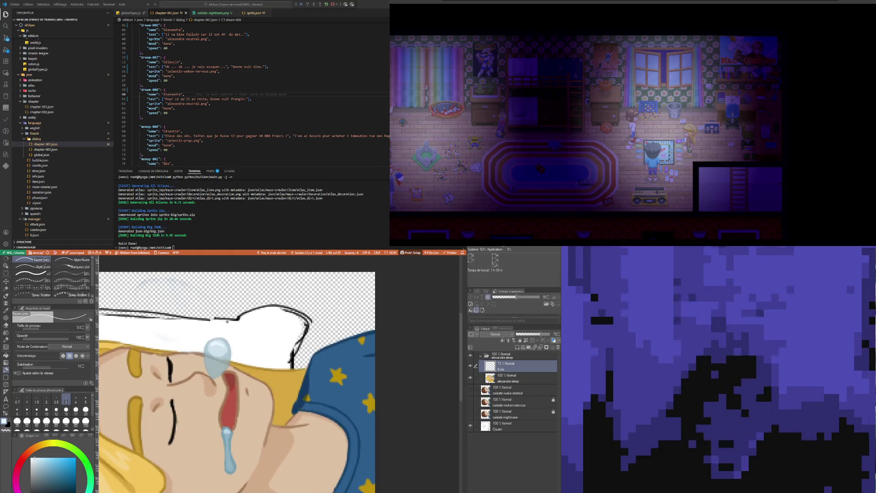
- Nudge the snot bubble slightly left and erase the stray outline under the droplet
key("k")
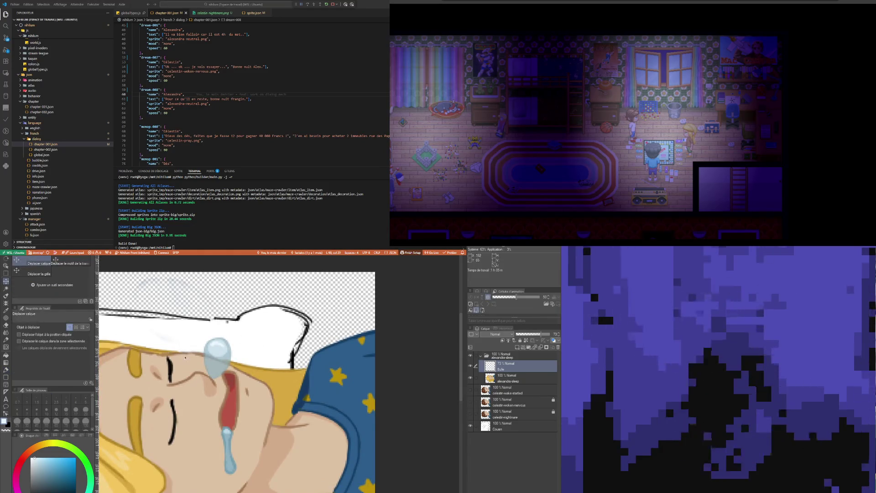
left_click_drag(220, 368, 219, 371)
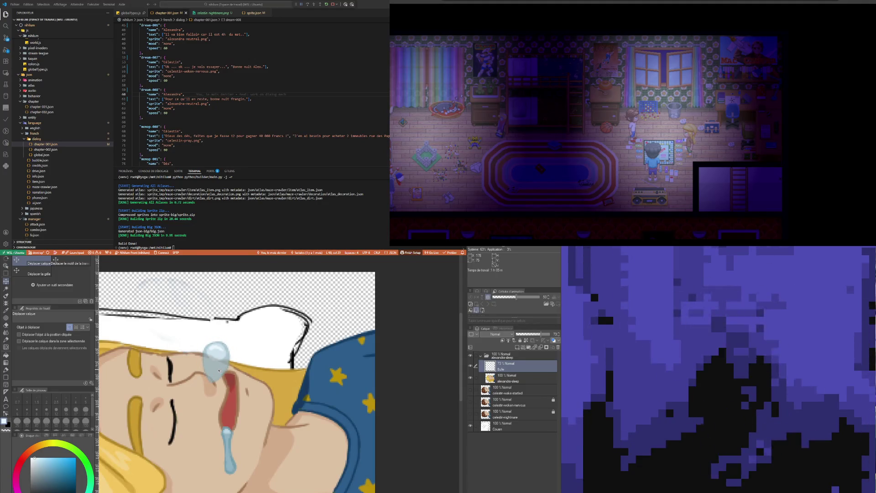
scroll(213, 394, "up", 2)
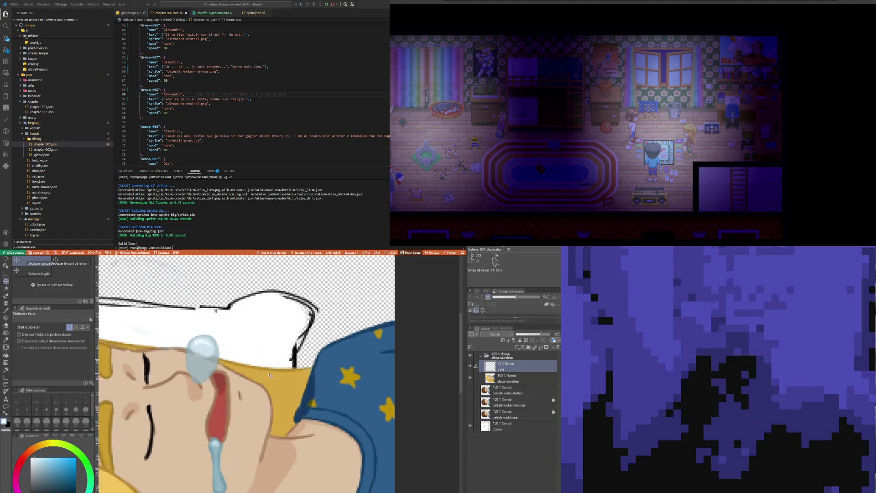
scroll(199, 390, "up", 2)
scroll(174, 383, "up", 2)
scroll(174, 384, "up", 2)
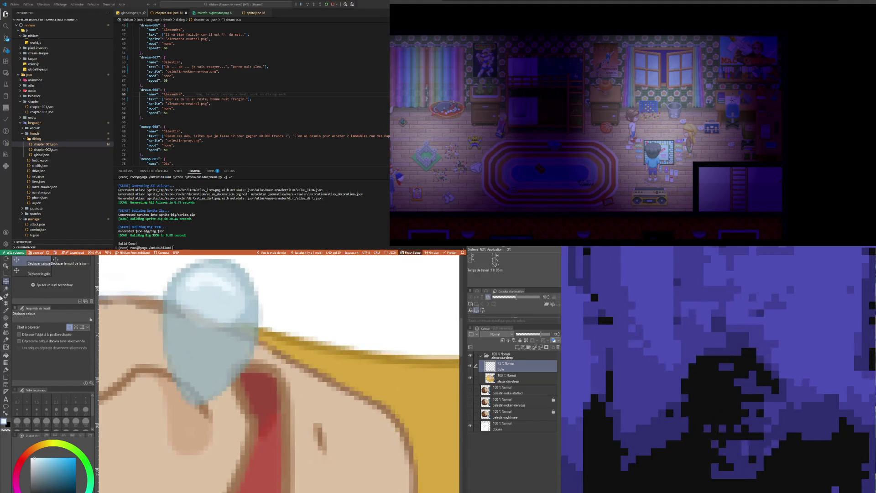
left_click(9, 327)
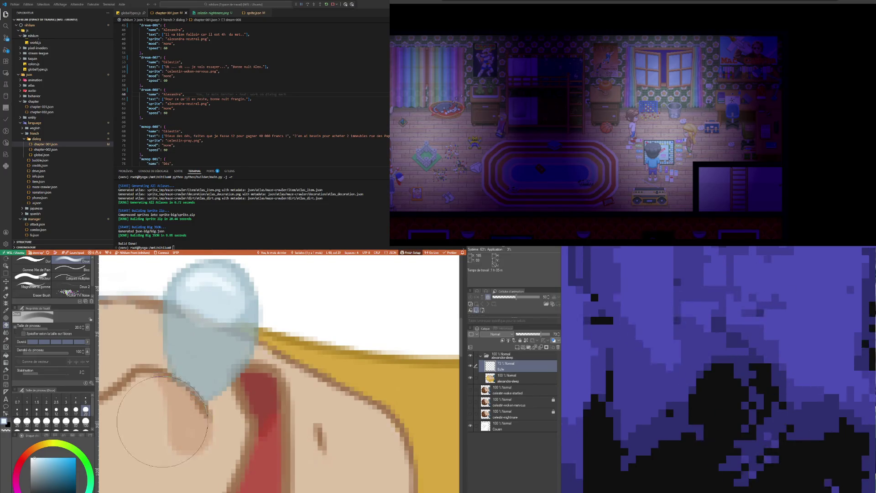
left_click_drag(165, 418, 178, 433)
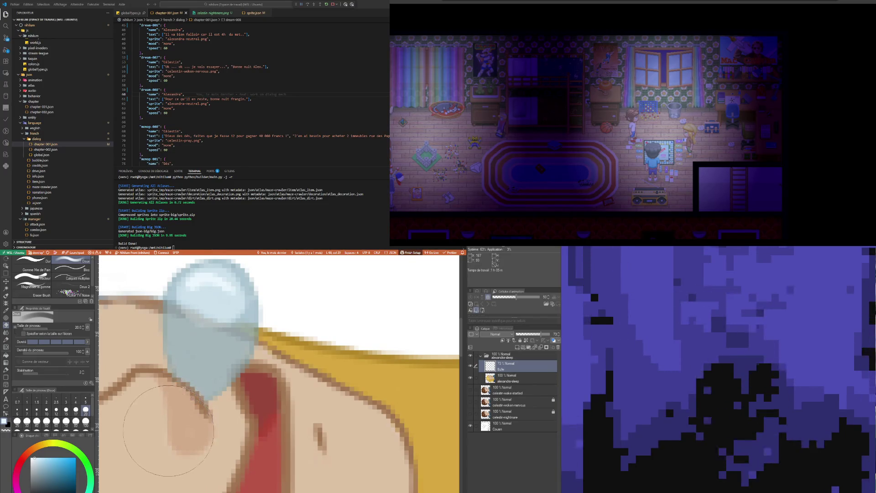
scroll(206, 410, "down", 2)
scroll(260, 391, "down", 2)
scroll(295, 375, "down", 2)
scroll(295, 377, "down", 2)
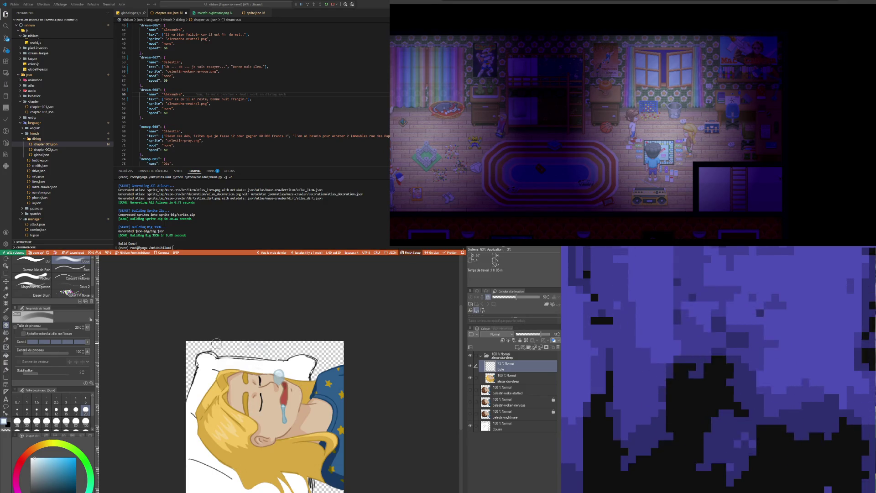
scroll(214, 338, "down", 1)
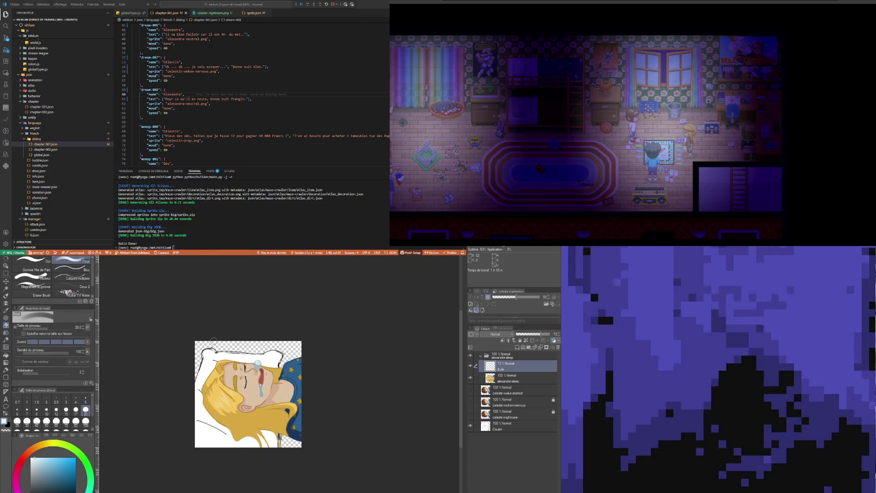
scroll(327, 358, "up", 1)
scroll(331, 354, "up", 1)
scroll(331, 354, "down", 1)
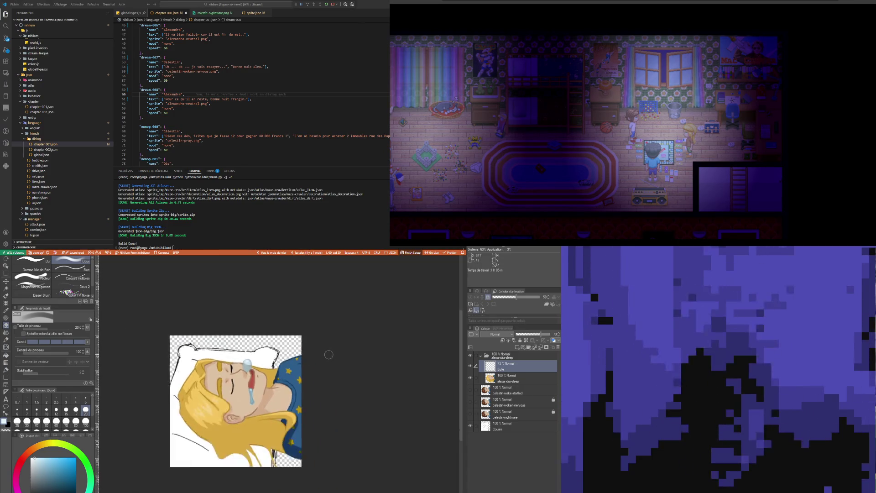
scroll(335, 383, "up", 1)
scroll(337, 397, "down", 1)
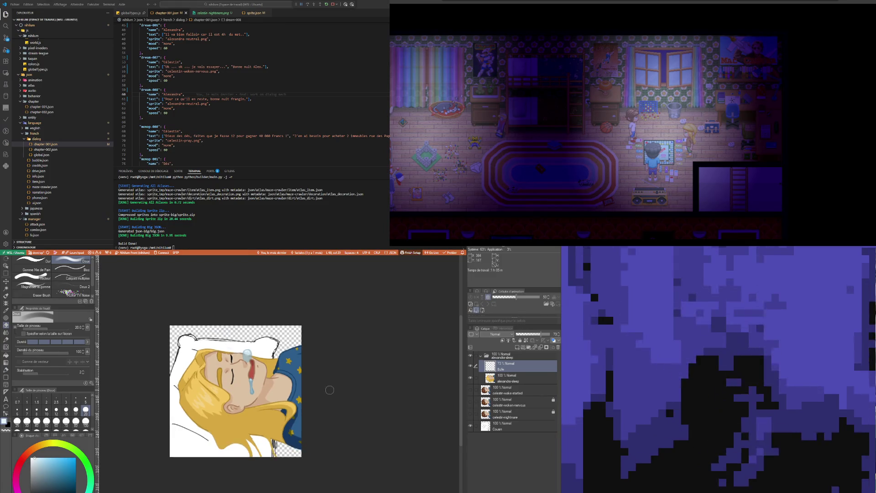
scroll(332, 390, "up", 1)
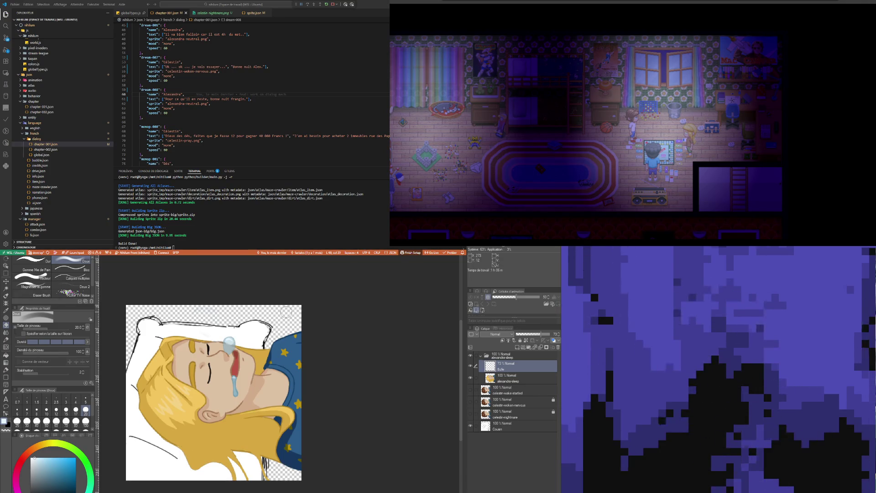
scroll(310, 361, "down", 1)
scroll(261, 362, "up", 1)
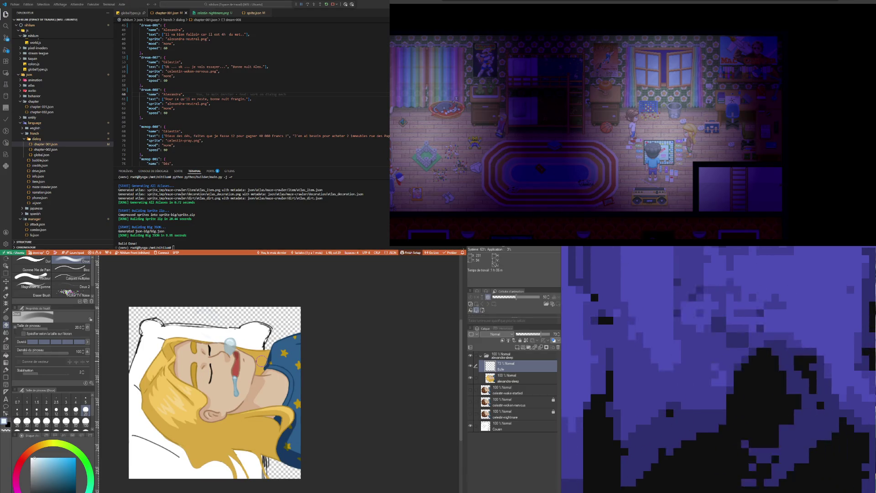
scroll(224, 388, "down", 1)
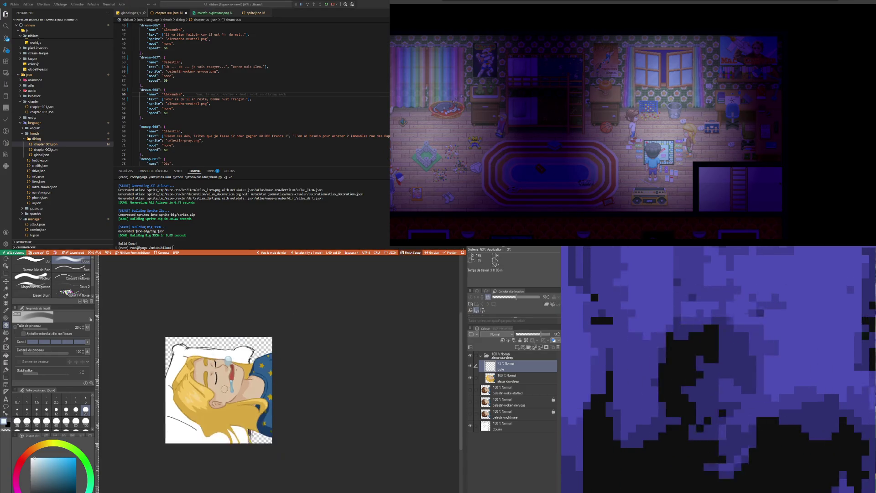
scroll(225, 388, "down", 1)
scroll(225, 388, "up", 1)
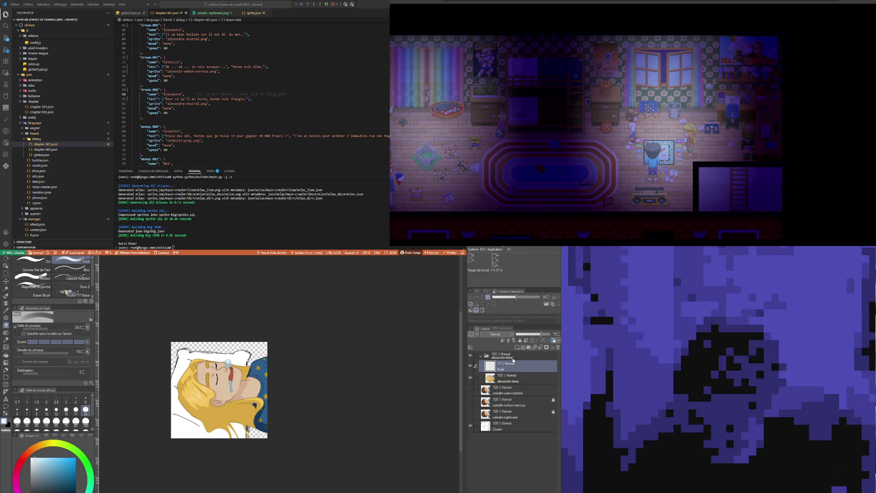
- Collapse the alexandra-sleep layer folder so its child layers are hidden
left_click(513, 358)
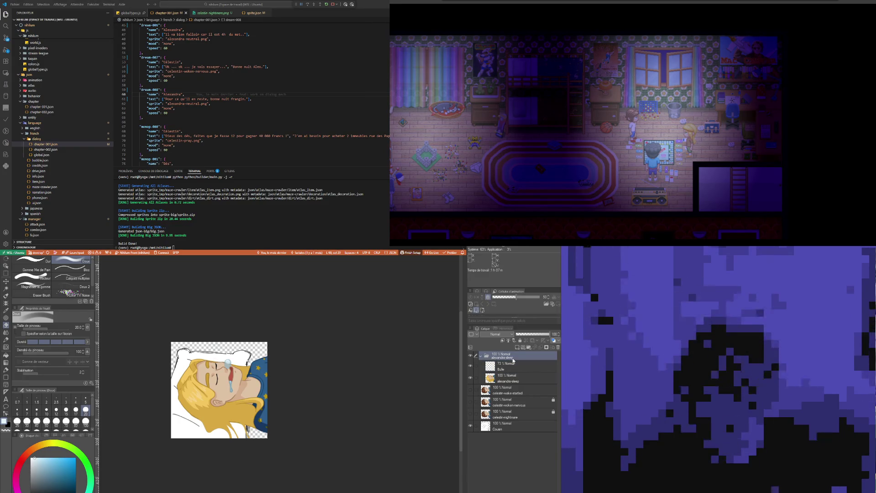
left_click(481, 359)
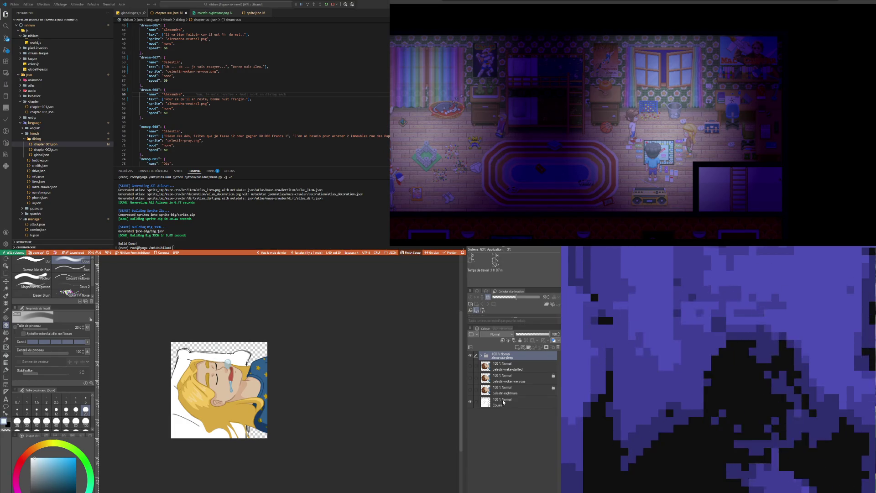
scroll(415, 415, "down", 1)
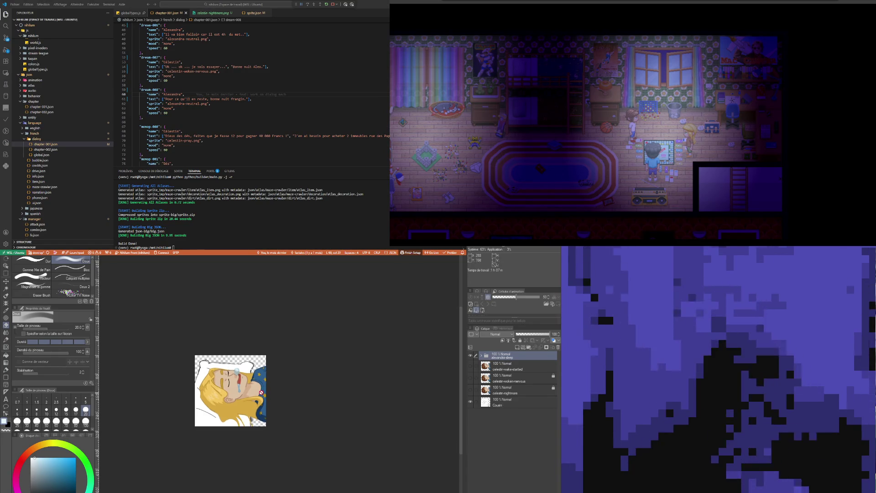
scroll(242, 381, "up", 1)
- Rerun the sprite build command in the terminal and return to the dialog file
left_click(297, 219)
type("python python/builder/main.py -j -v")
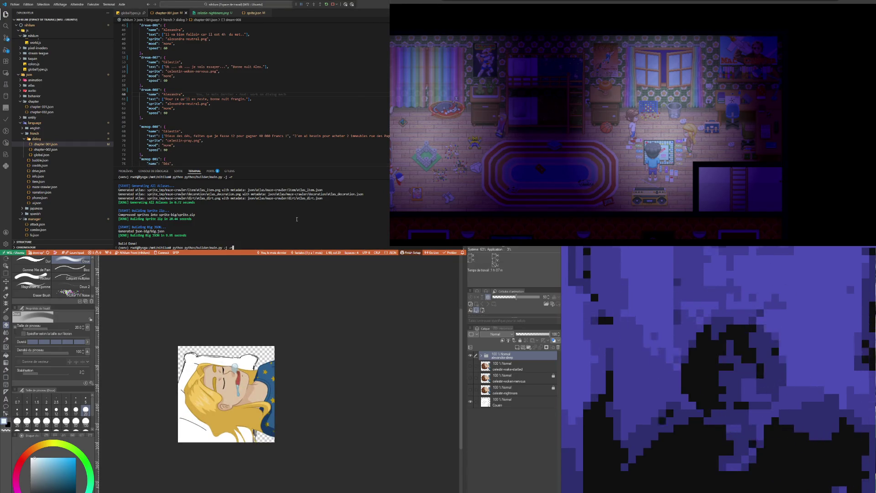
key("Return")
left_click(254, 94)
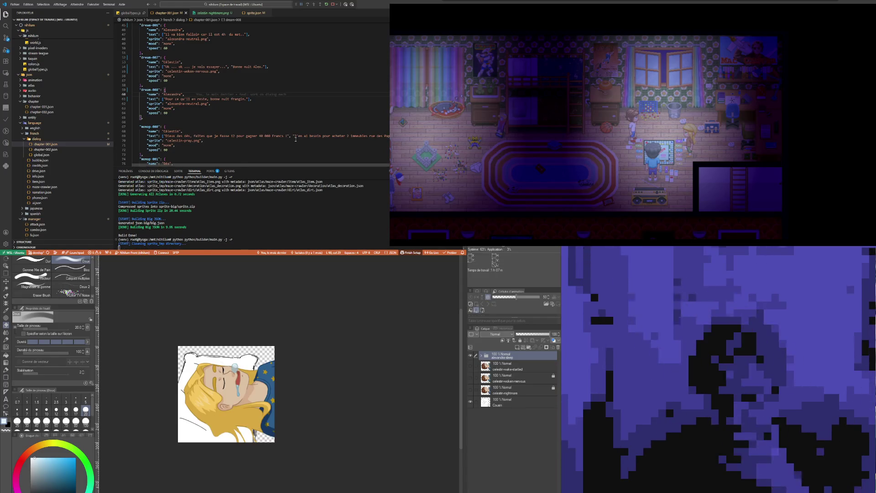
scroll(200, 94, "up", 4)
scroll(201, 94, "up", 3)
scroll(201, 94, "up", 3)
scroll(201, 95, "up", 4)
scroll(202, 94, "up", 2)
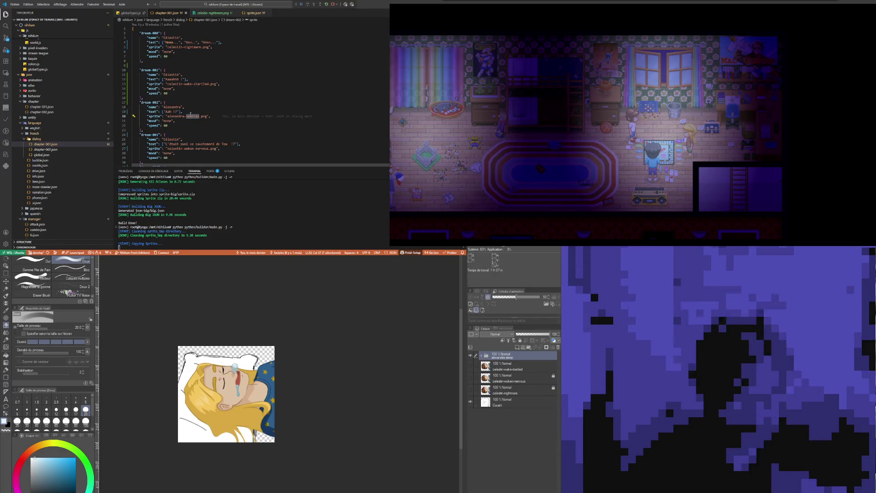
type("sleep")
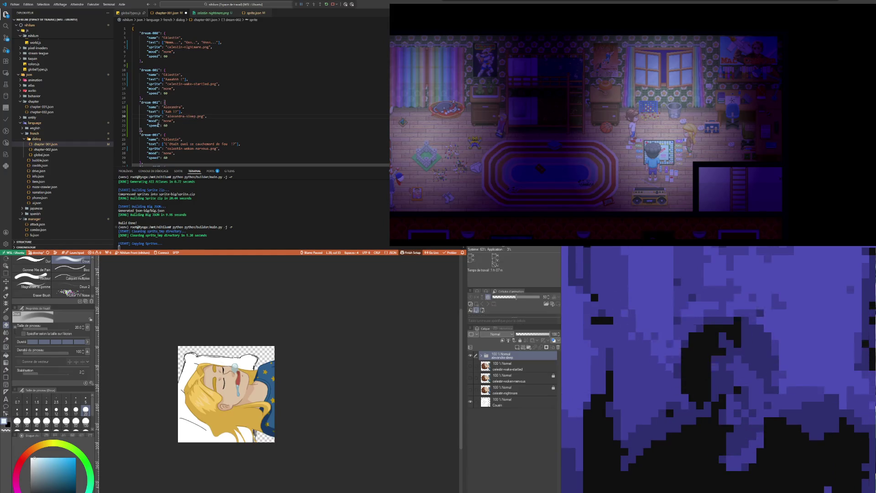
- Copy the dream dialogue block, paste it above dream-001 and trim its key for renumbering
left_click_drag(150, 130, 115, 103)
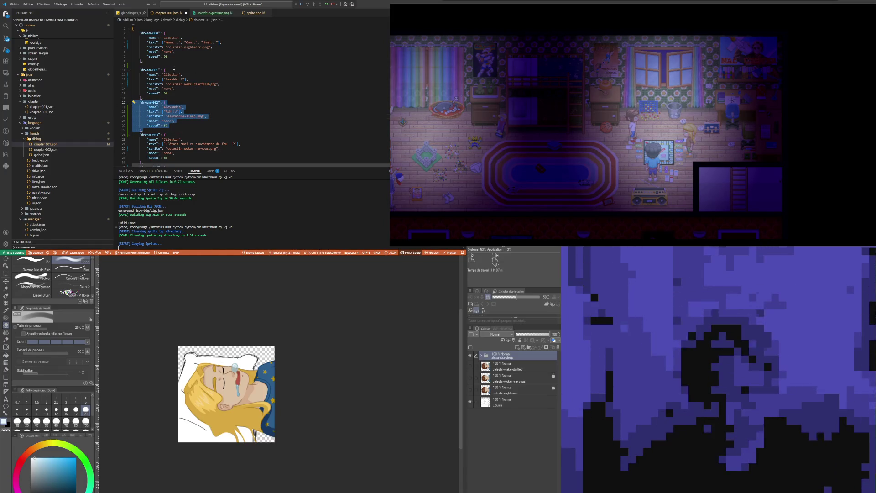
key("ctrl+c")
left_click(174, 68)
key("ctrl+v")
key("BackSpace")
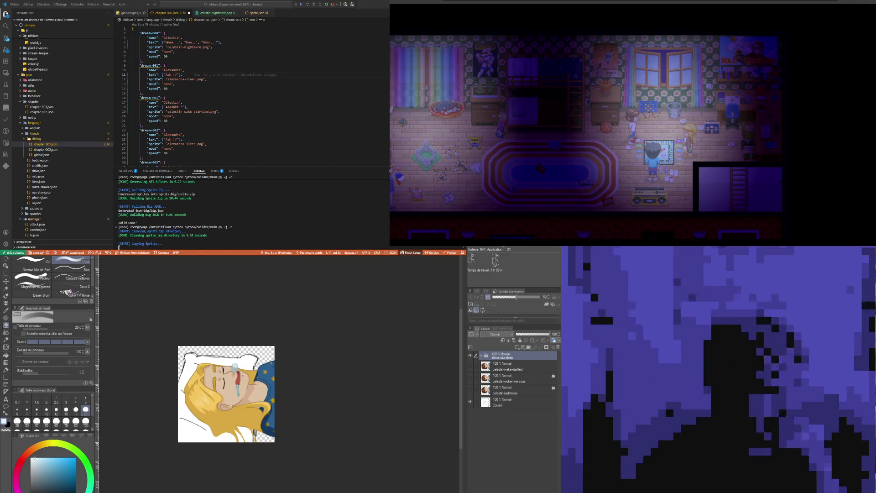
double_click(167, 74)
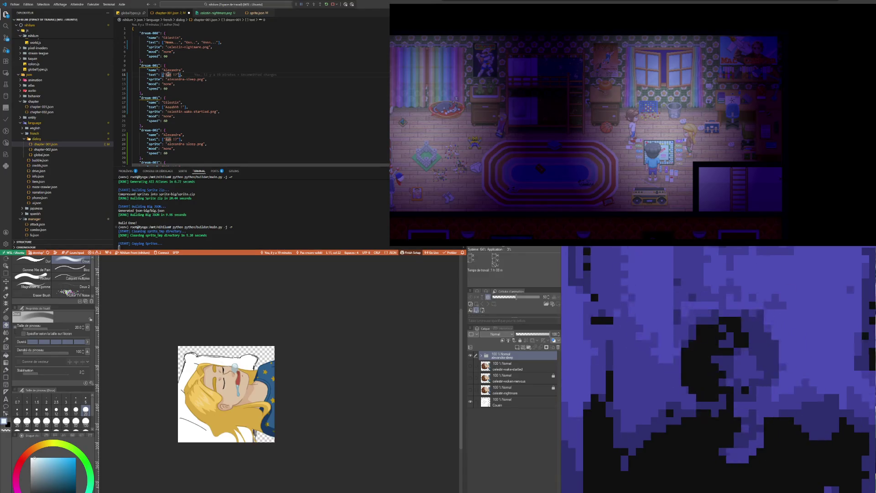
type("A")
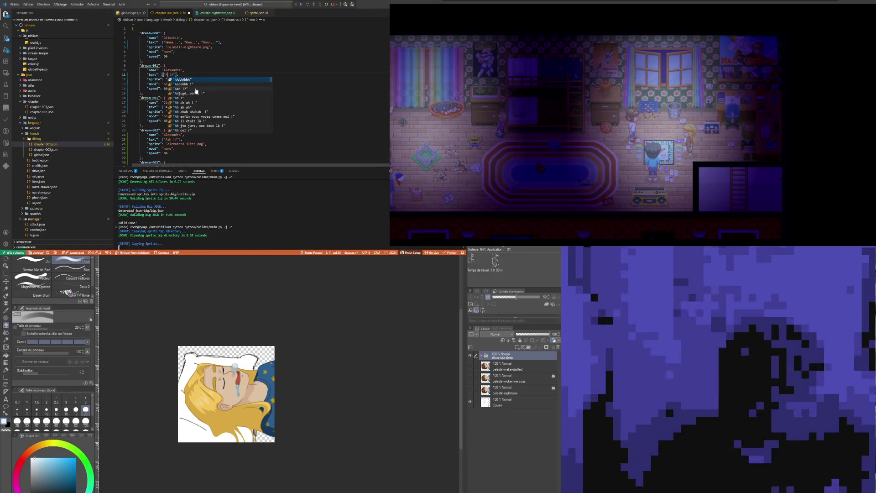
type("l")
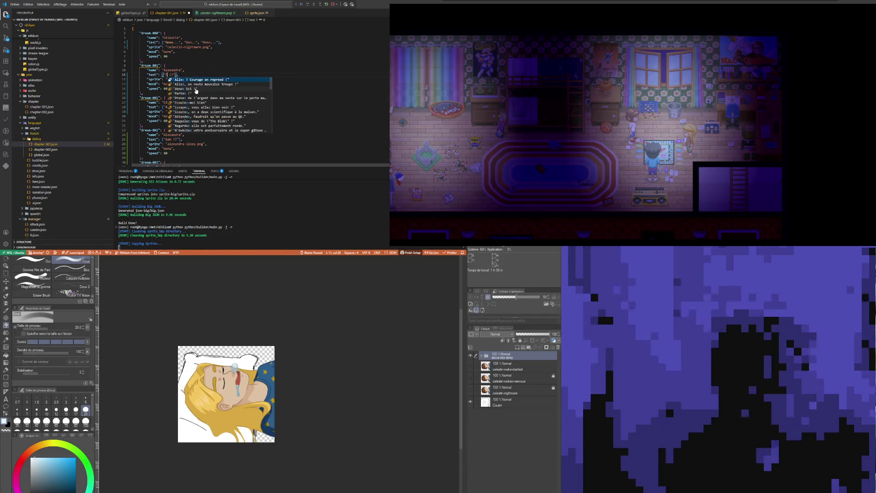
type("l... !?")
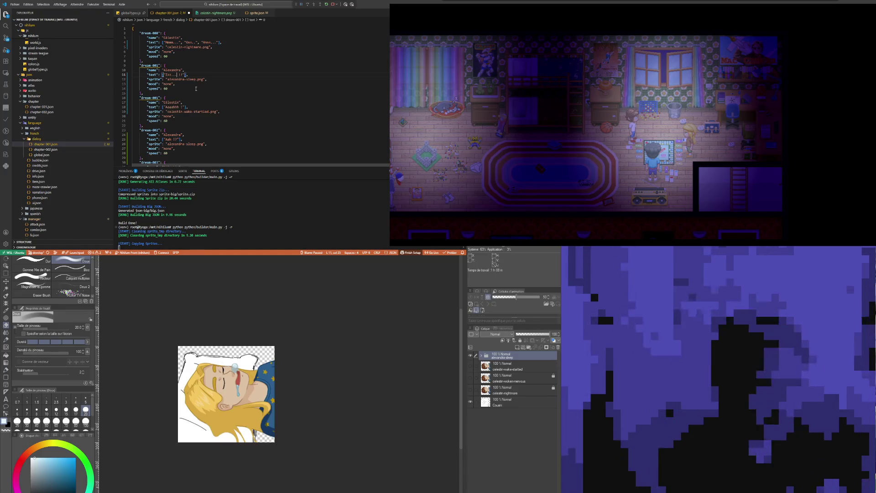
- Add a "Zzzzzz..." string to the dream-001 text array in chapter-001.json
key("Down")
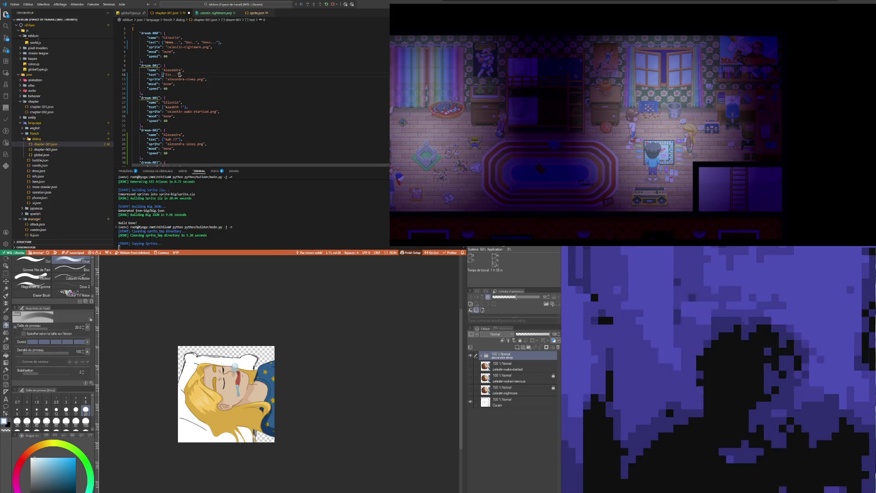
key("ctrl+space")
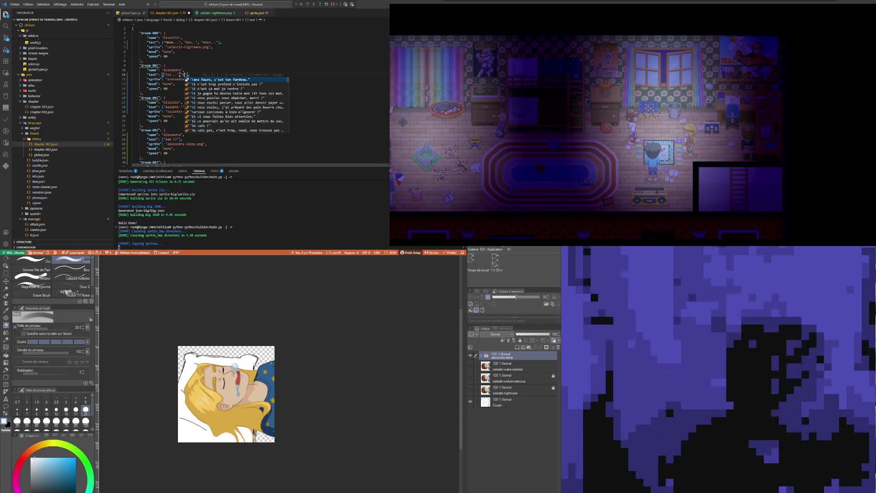
key("Return")
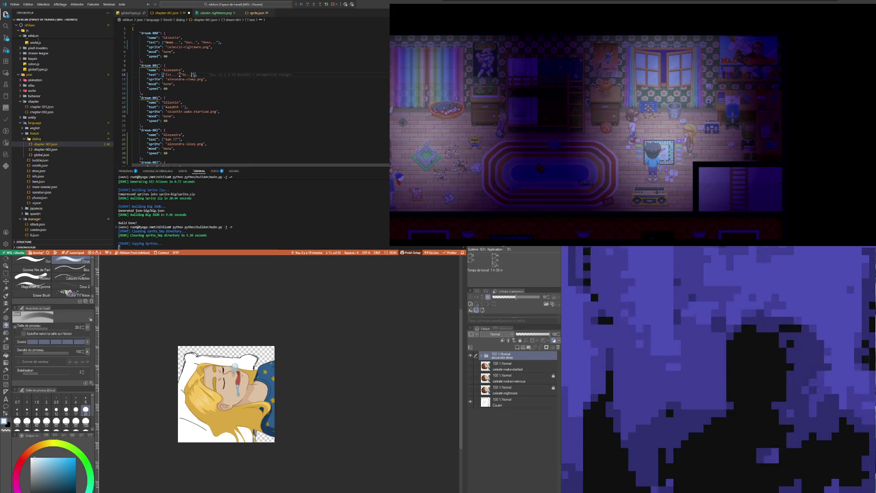
type("\"Zzz")
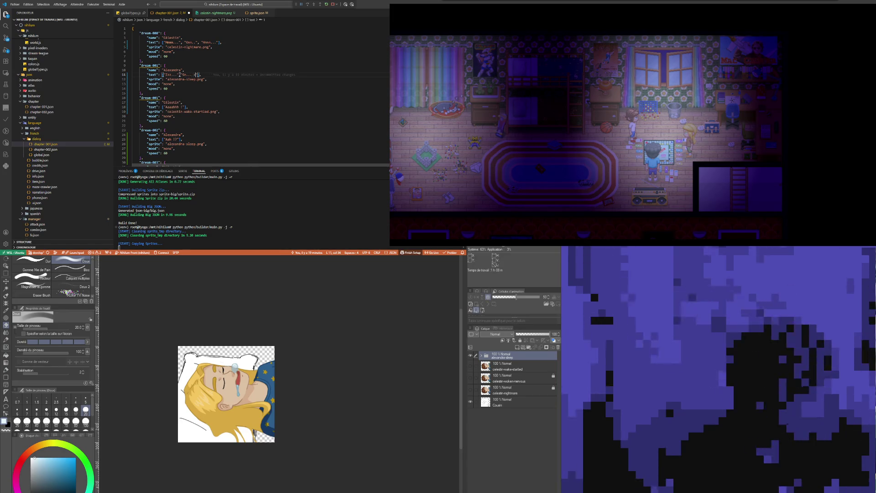
type("...\"")
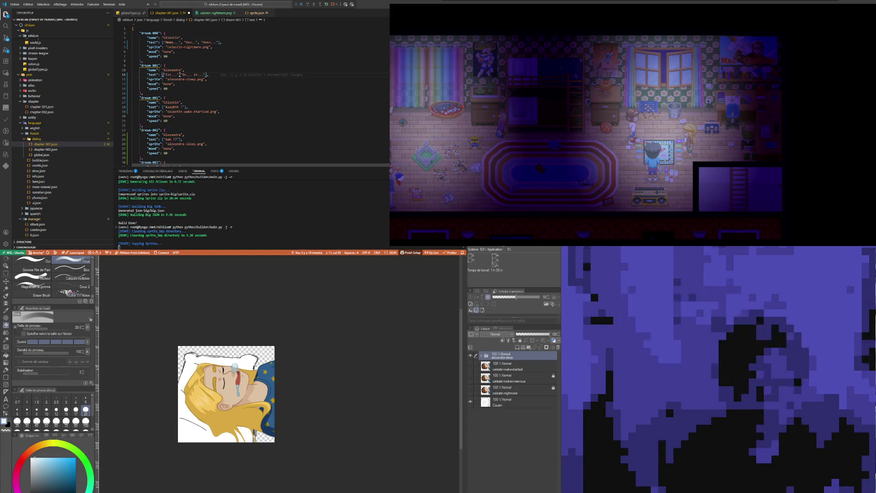
type(", \"")
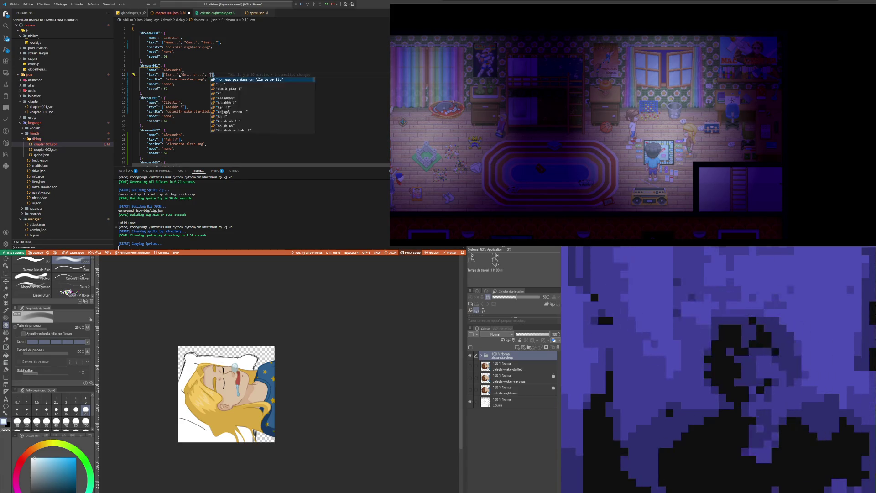
key("Escape")
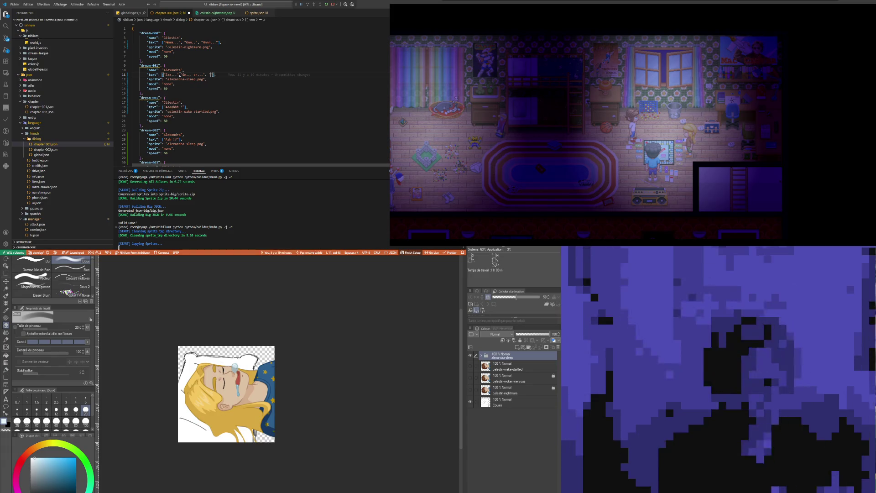
type("Zz")
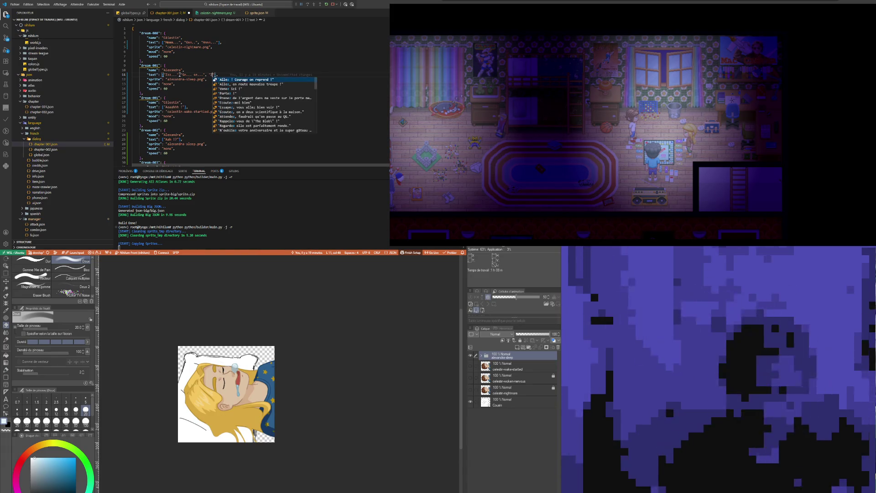
type("zzz...")
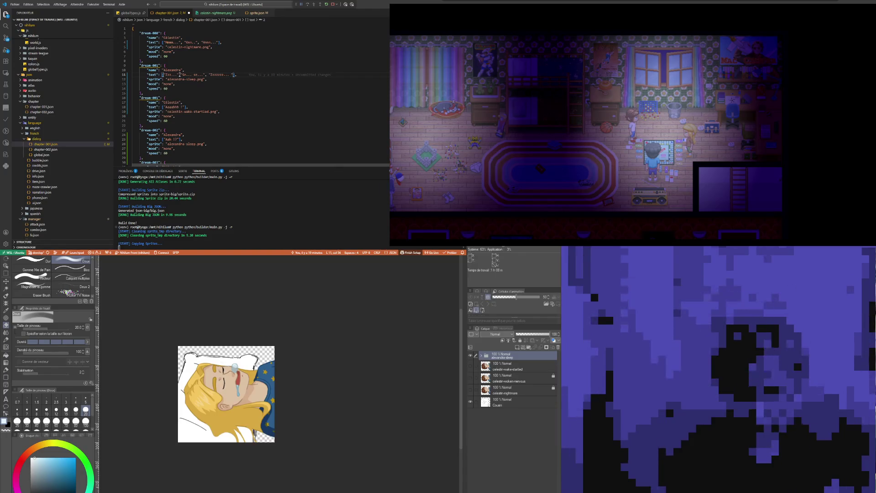
left_click(184, 104)
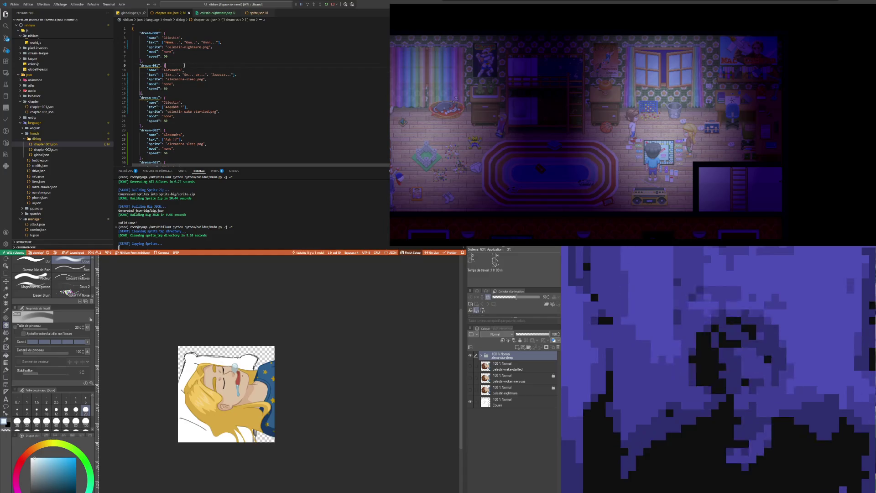
key("Up")
key("Up")
key("Up")
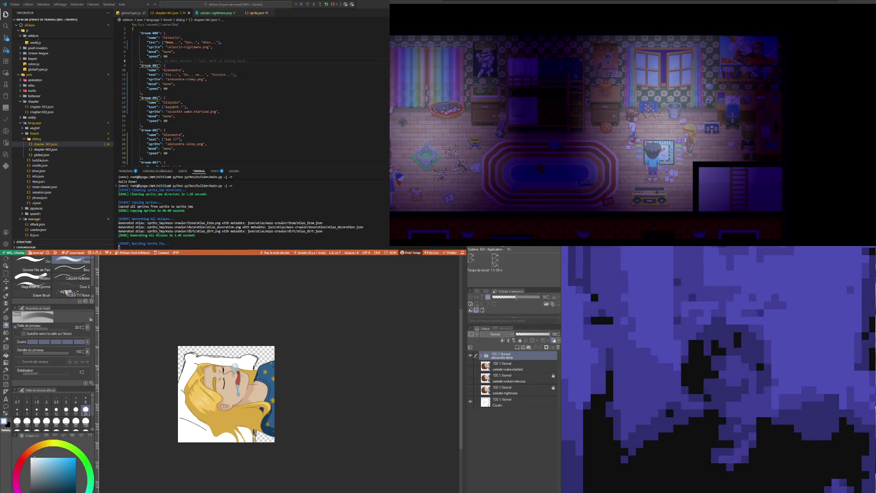
double_click(165, 88)
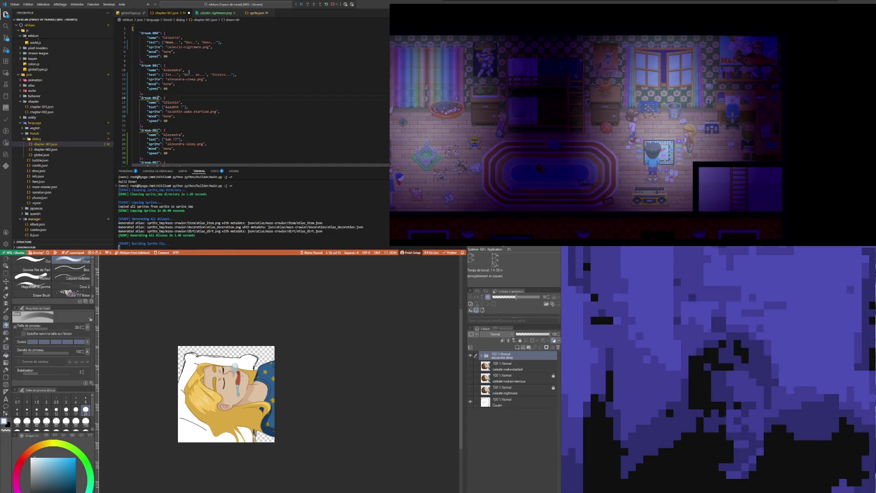
scroll(239, 89, "down", 2)
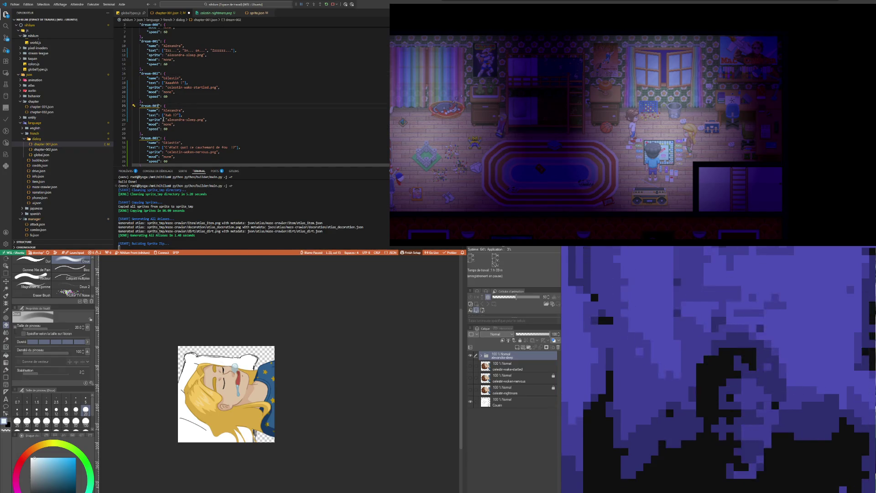
scroll(205, 89, "down", 3)
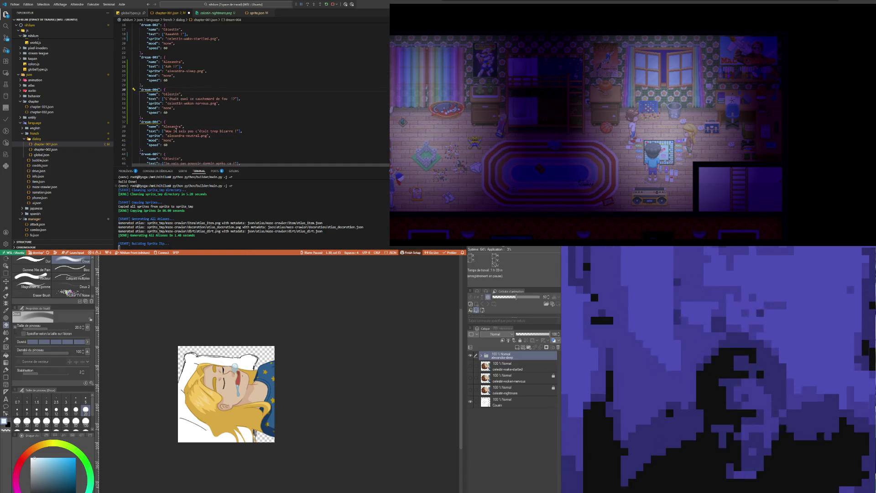
scroll(205, 89, "down", 2)
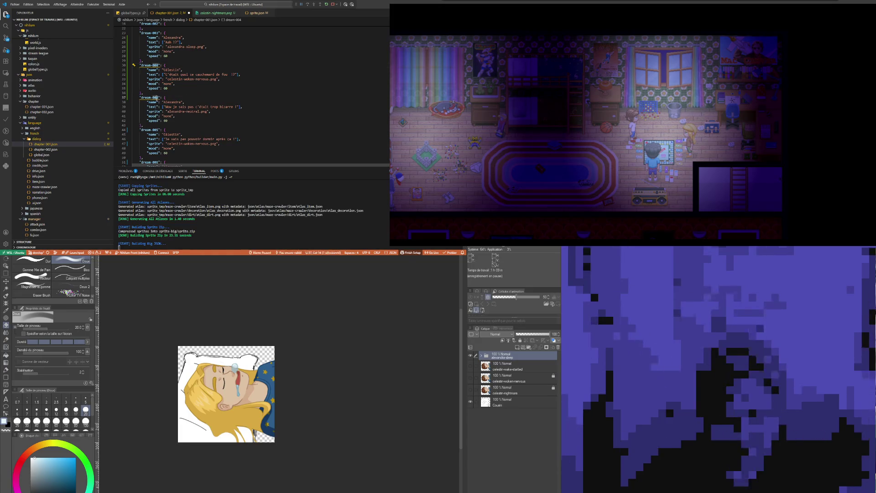
scroll(206, 96, "down", 3)
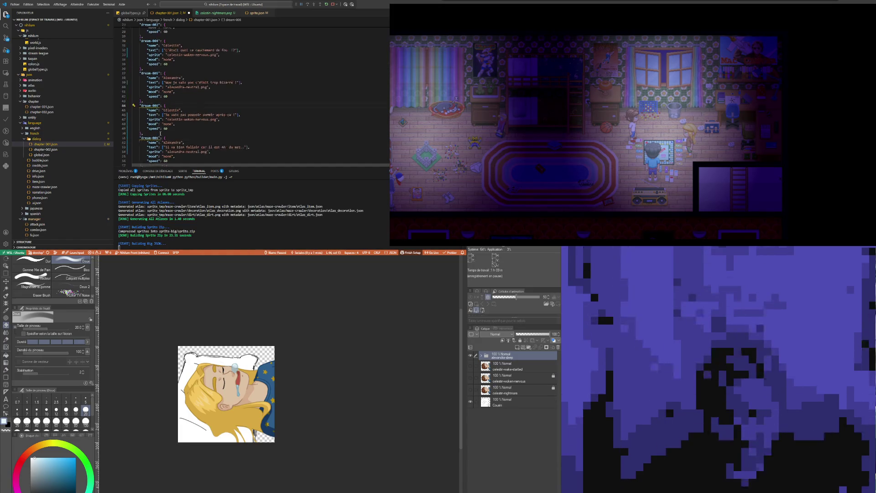
scroll(205, 96, "down", 2)
scroll(206, 97, "down", 2)
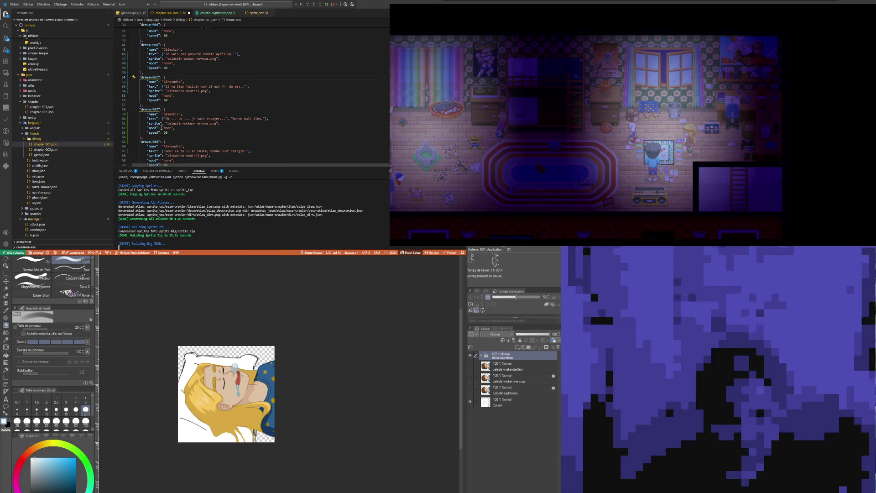
scroll(206, 96, "down", 3)
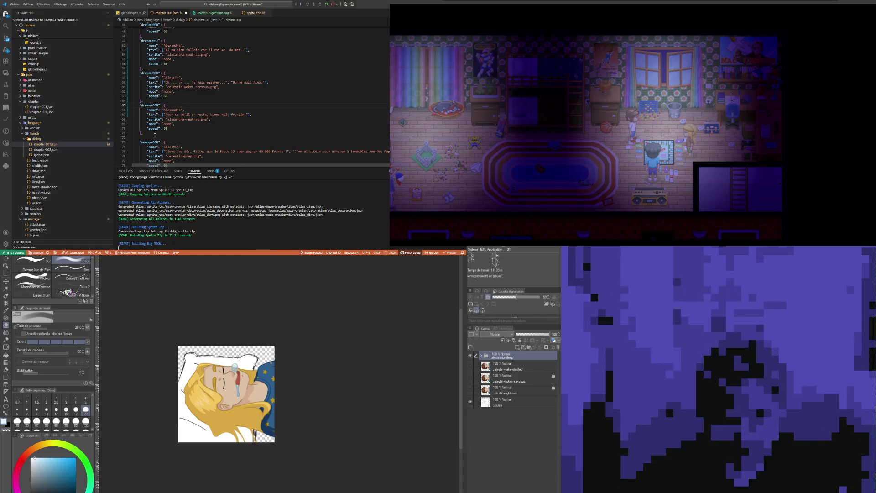
- Search the project for dream-000, check the birthday-preparation script result, then return to chapter-001.json
left_click(207, 74)
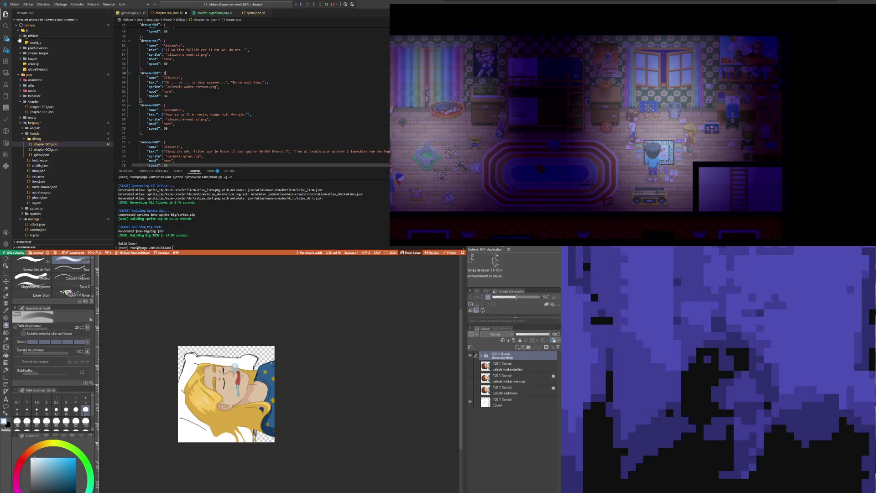
key("ctrl+shift+f")
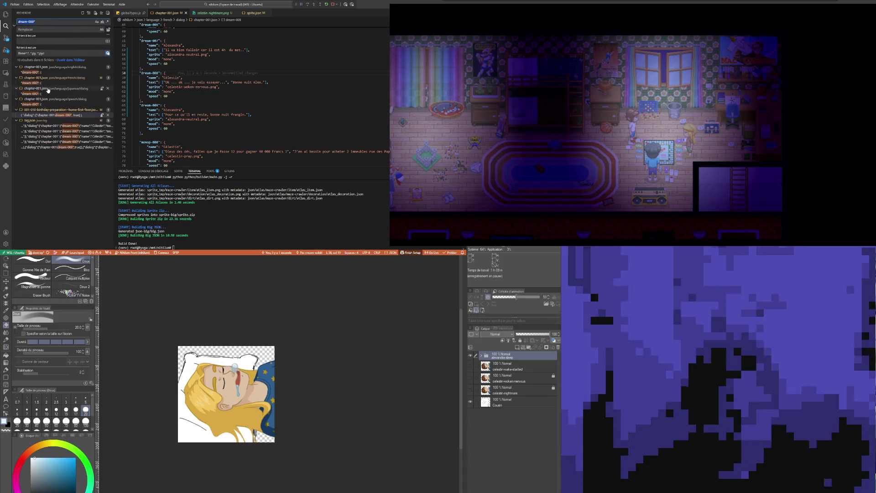
left_click(62, 115)
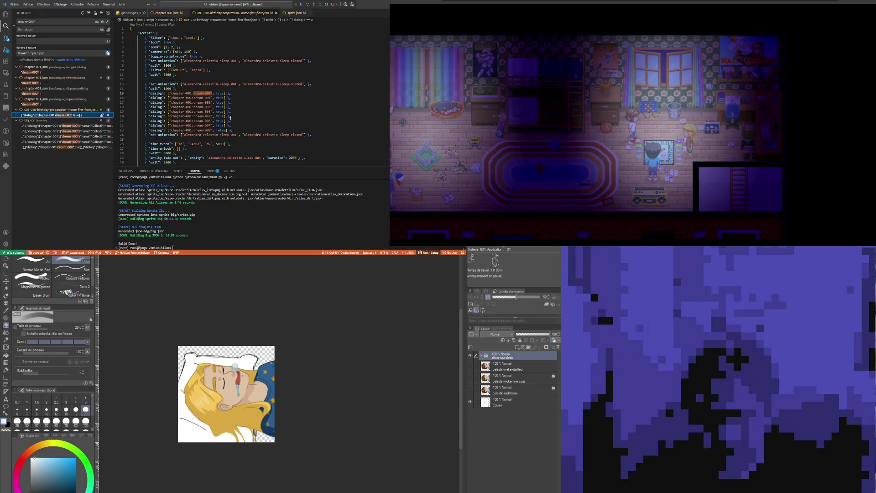
left_click(213, 98, "ctrl")
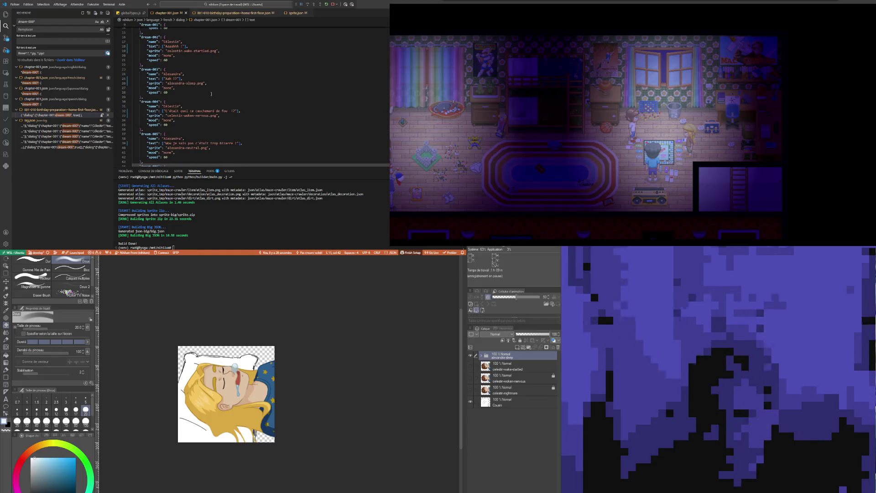
key("Up")
key("Up")
key("Up")
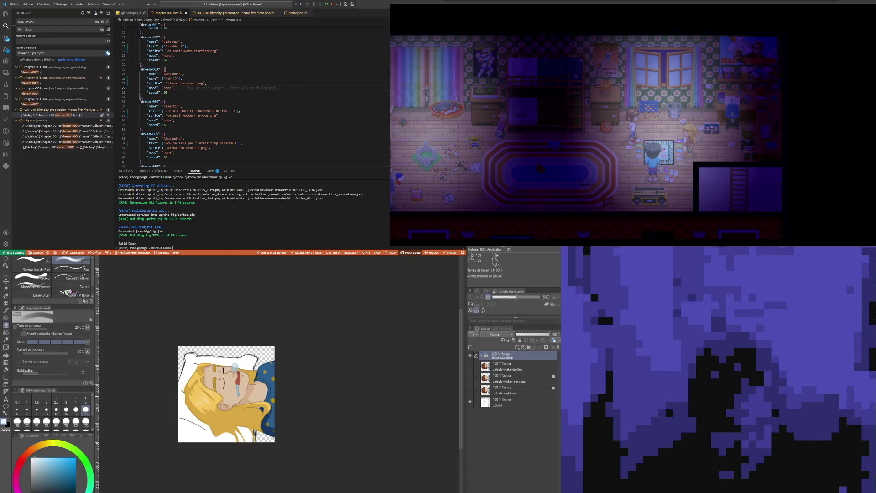
scroll(222, 397, "up", 1)
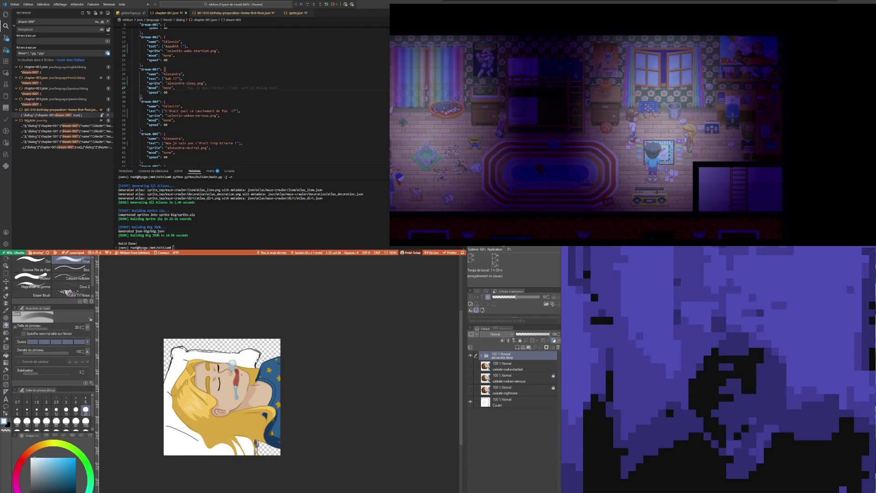
left_click(486, 356)
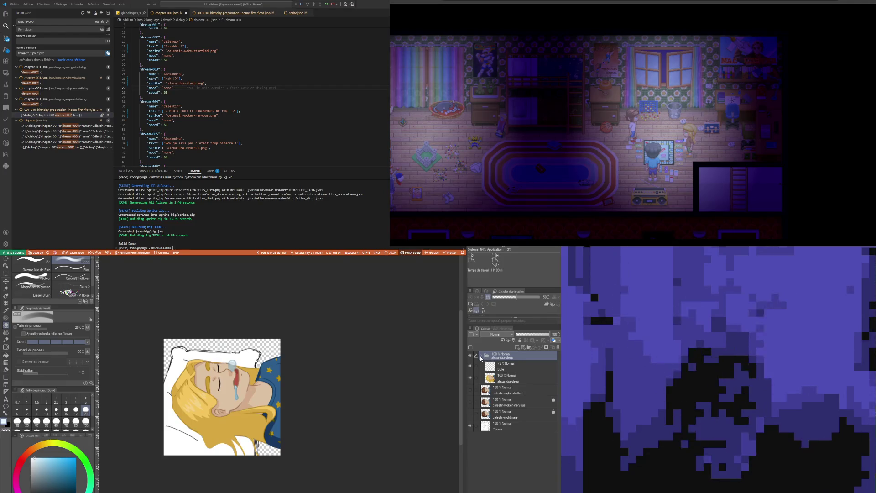
- Make an alexandra-wake-startled copy of the sleeping folder and select the girl layer inside it
left_click(480, 356)
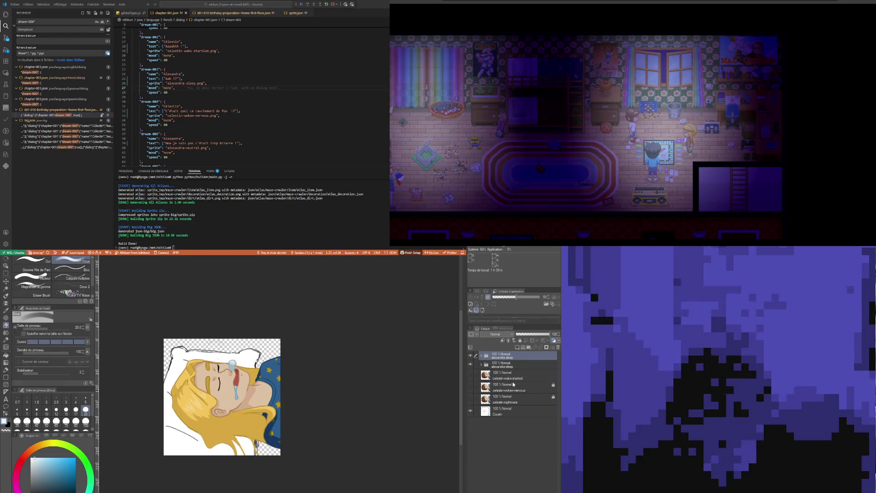
left_click(505, 376)
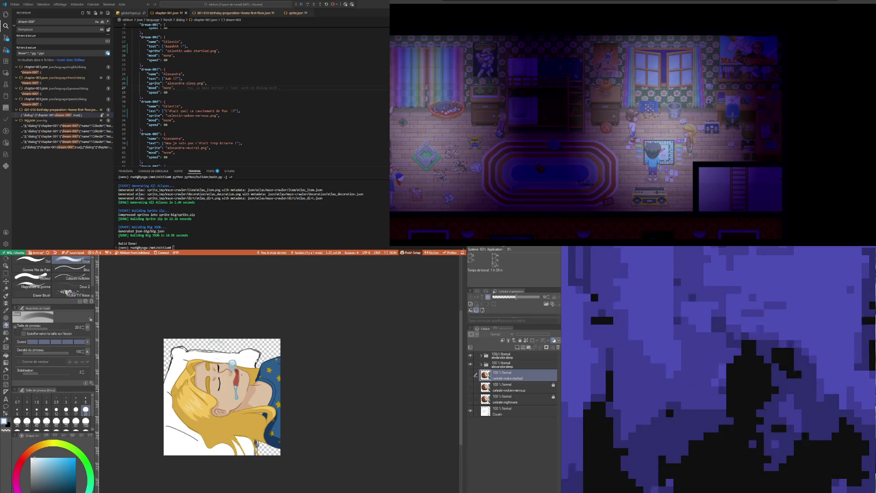
mouse_move(506, 376)
left_mouse_down()
mouse_move(496, 357)
mouse_move(482, 357)
left_mouse_up()
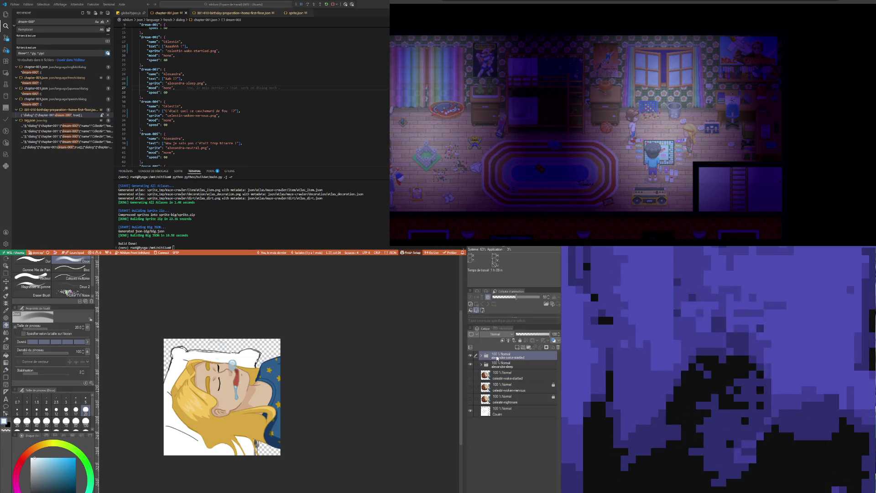
left_click(481, 356)
left_click(519, 379)
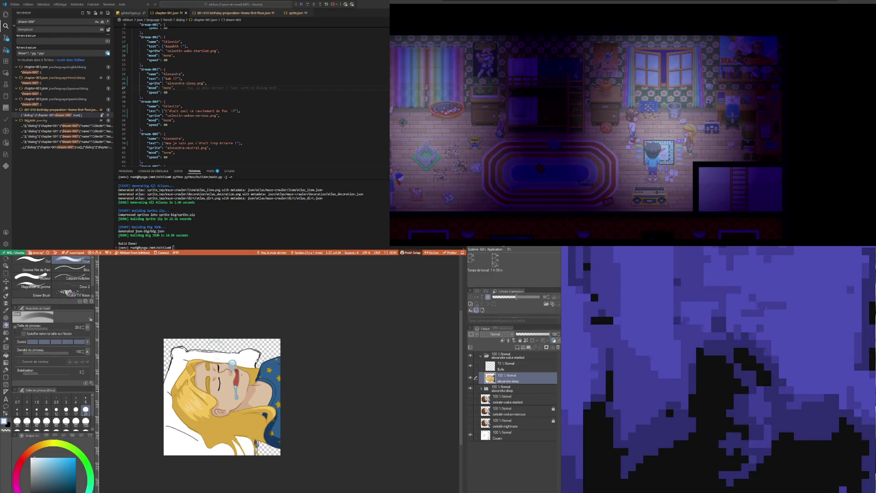
key("ctrl+Tab")
scroll(290, 284, "up", 2)
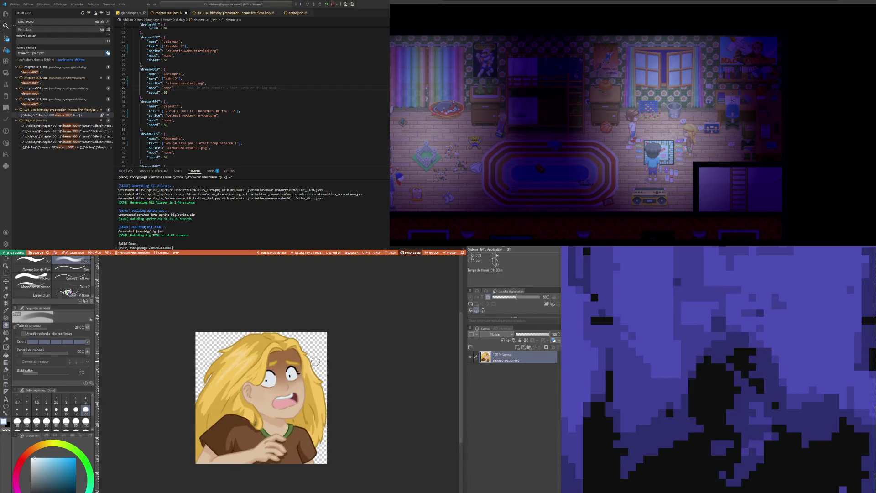
scroll(290, 308, "up", 2)
scroll(291, 335, "up", 2)
scroll(290, 362, "up", 2)
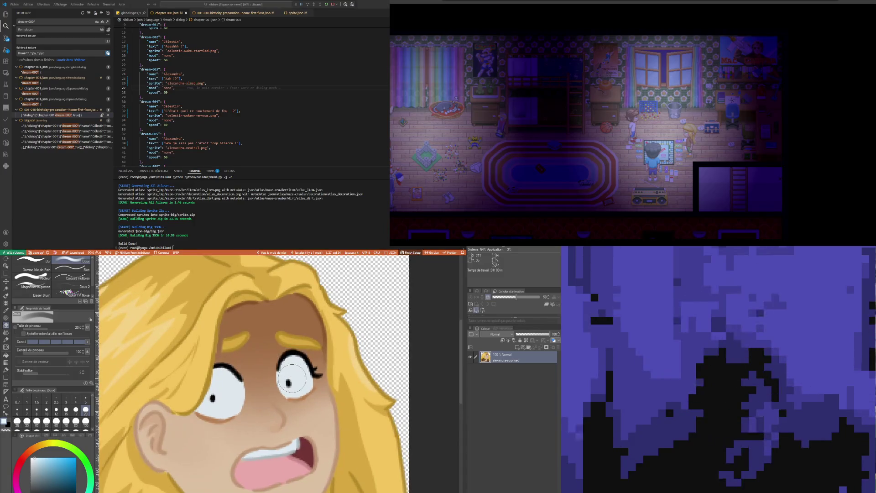
scroll(206, 359, "down", 3)
scroll(137, 356, "down", 2)
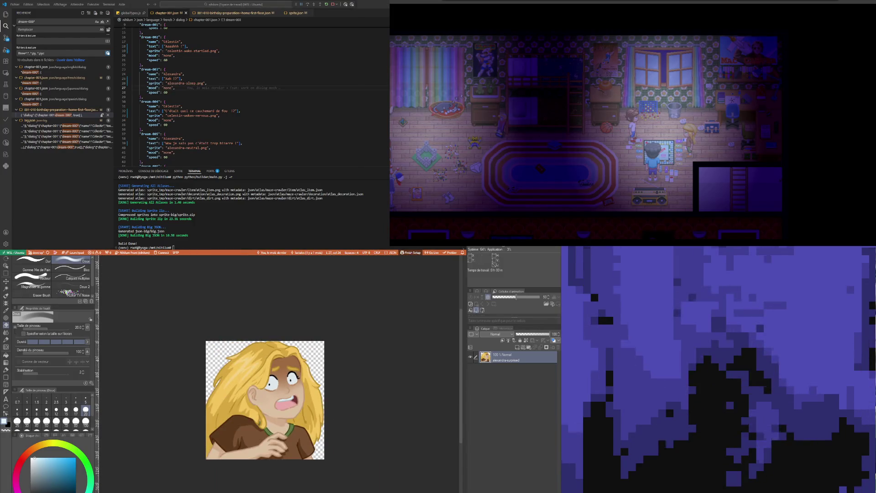
- Switch to the alexandra-surprised document and split the canvas with the sleeping drawing in the left view
key("ctrl+Tab")
key("ctrl+Tab")
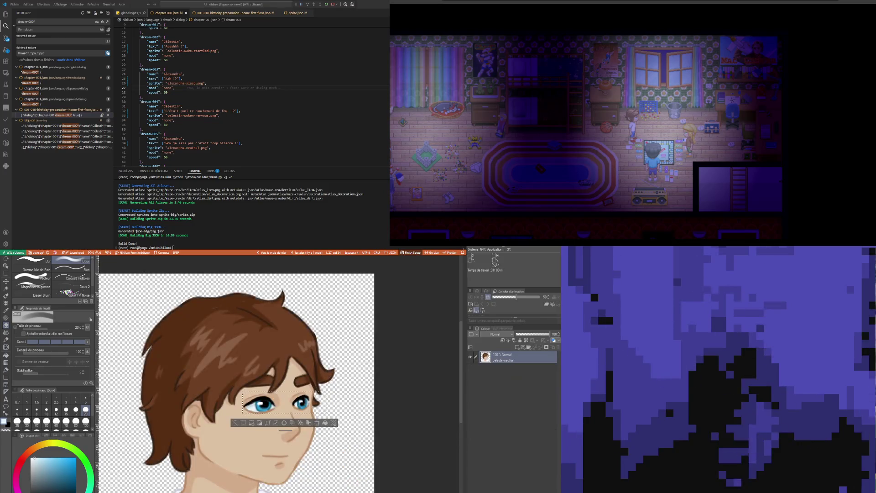
key("ctrl+Tab")
scroll(247, 411, "up", 1)
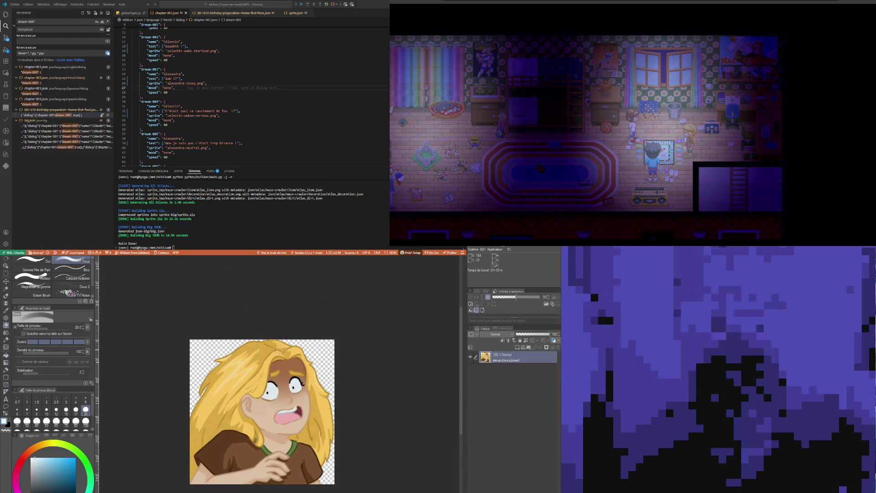
scroll(247, 411, "up", 1)
scroll(247, 411, "up", 1)
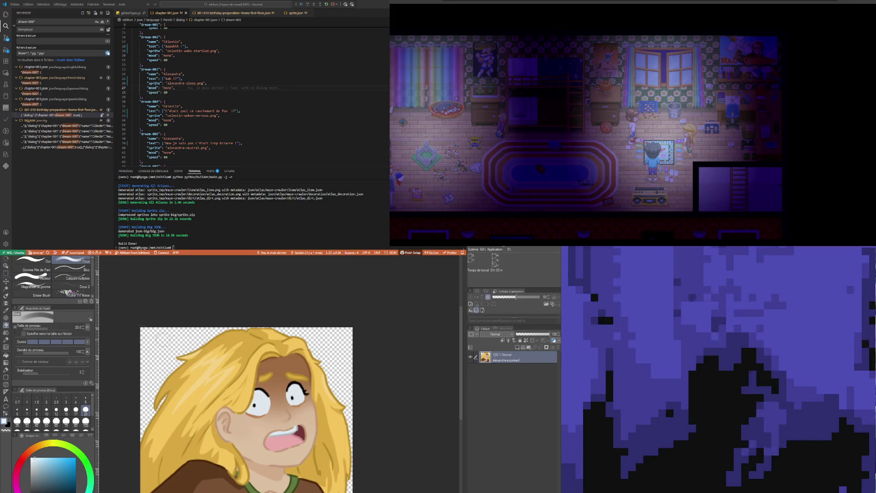
scroll(209, 339, "down", 1)
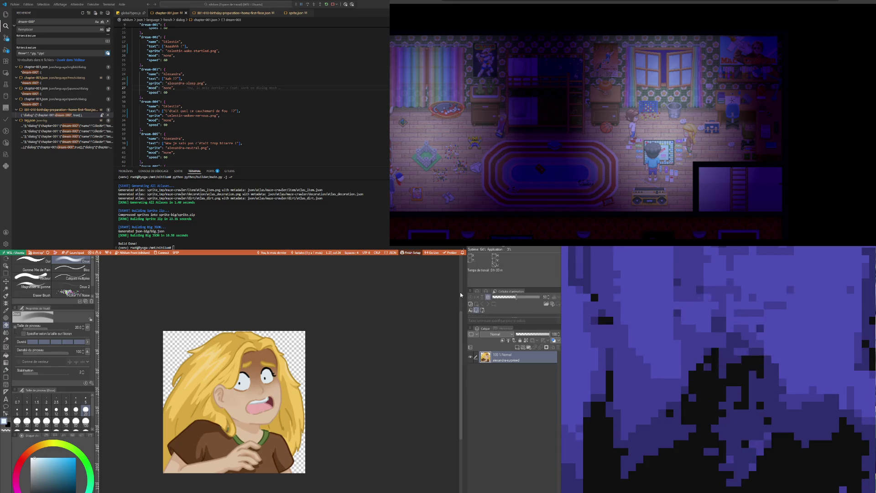
key("ctrl+Tab")
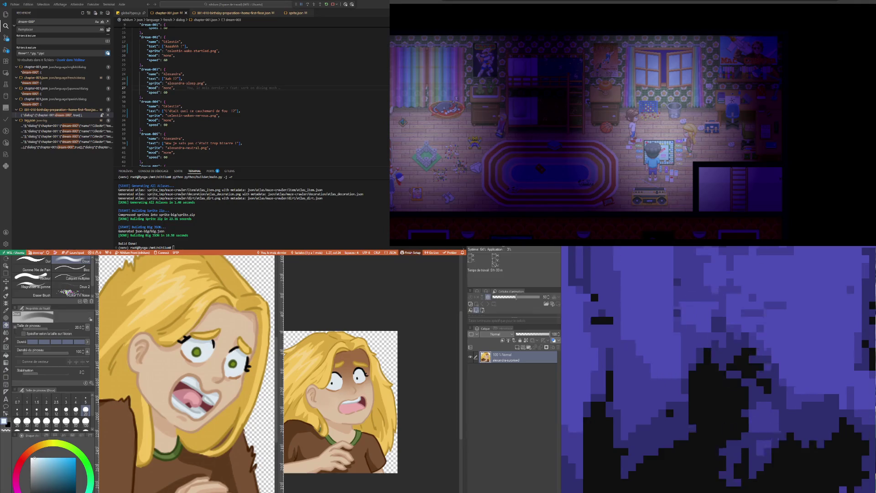
key("ctrl+Tab")
key("ctrl+minus")
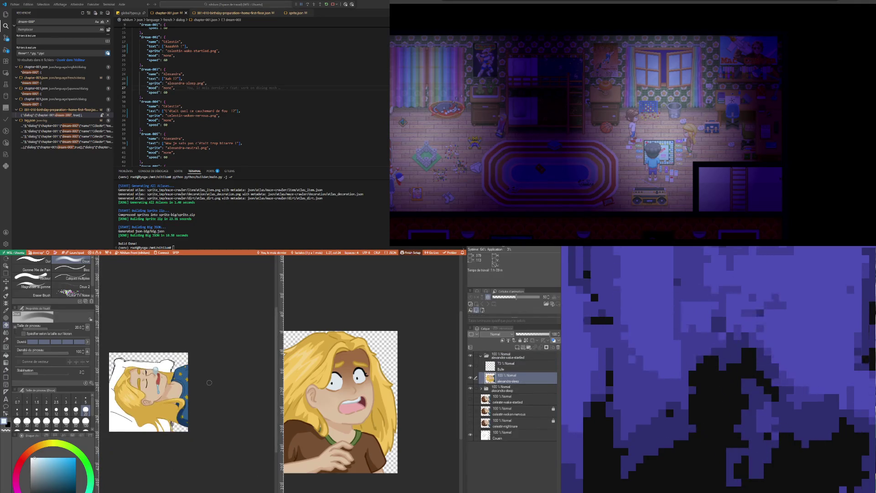
- Widen and rezoom the sleeping-girl view, then select all of the startled girl drawing on the right
key("ctrl+minus")
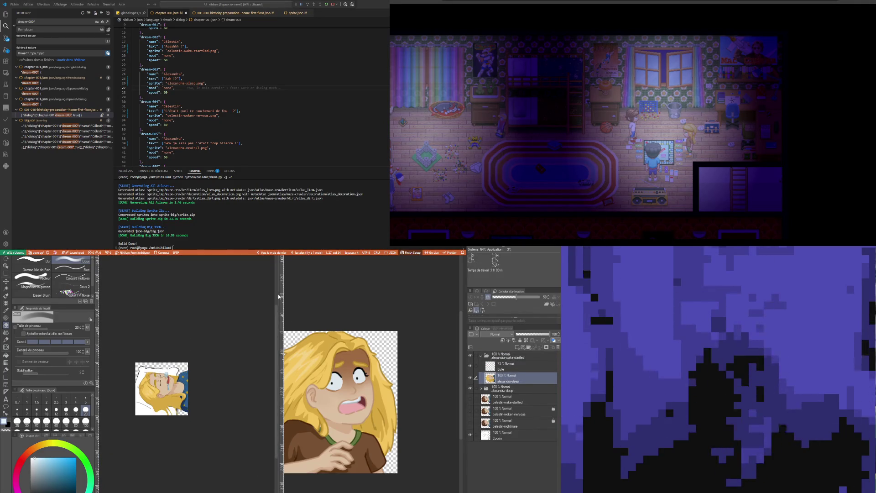
left_click_drag(280, 293, 356, 294)
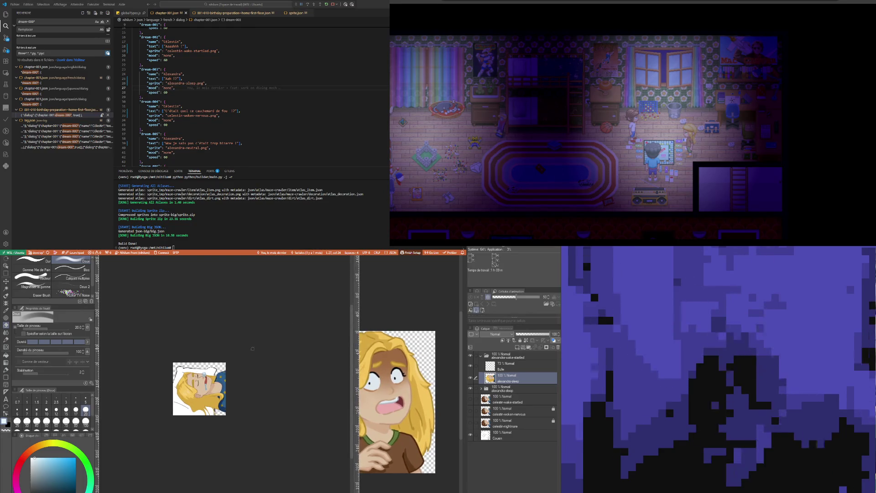
key("ctrl+plus")
scroll(201, 391, "up", 1)
scroll(201, 390, "up", 1)
scroll(200, 391, "down", 1)
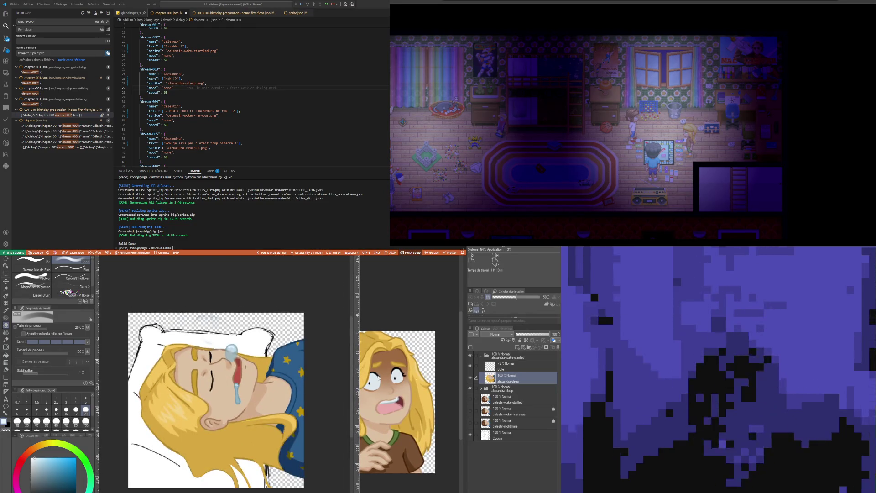
scroll(220, 399, "up", 1)
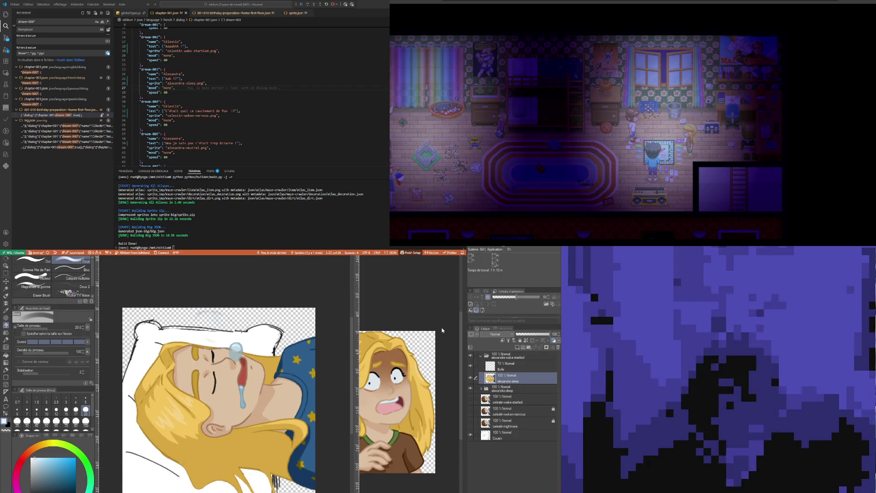
scroll(315, 329, "down", 2)
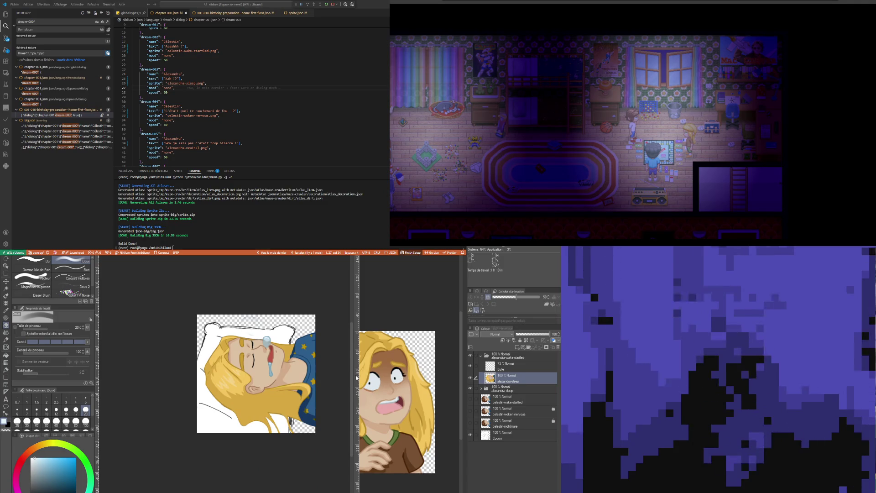
left_click(355, 315)
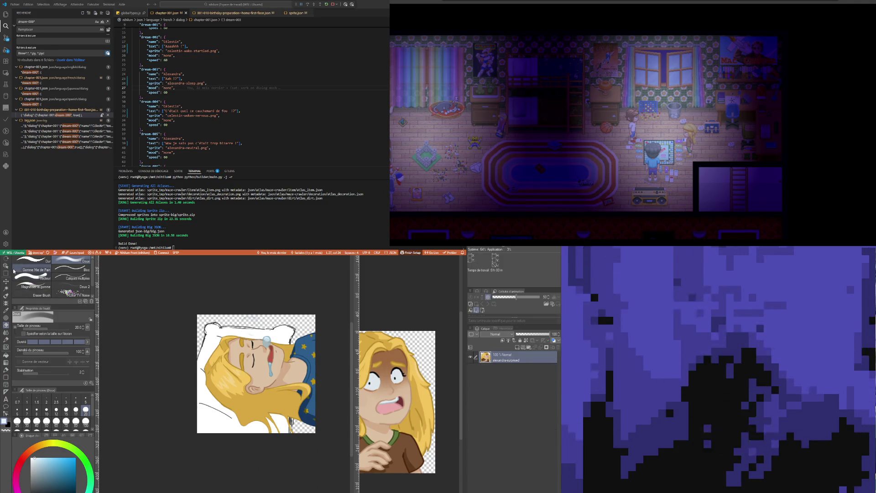
key("ctrl+a")
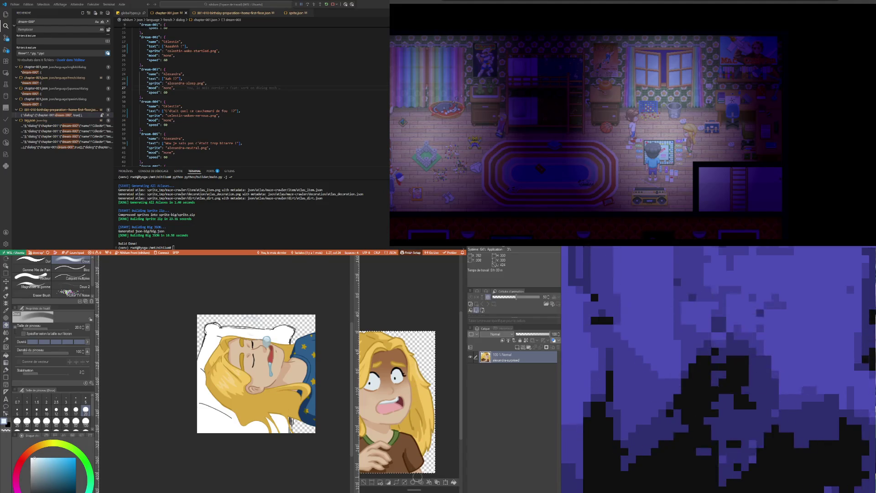
- Try scaling and rotating the startled girl with Scale/Rotate, then cancel the attempt
left_click(437, 483)
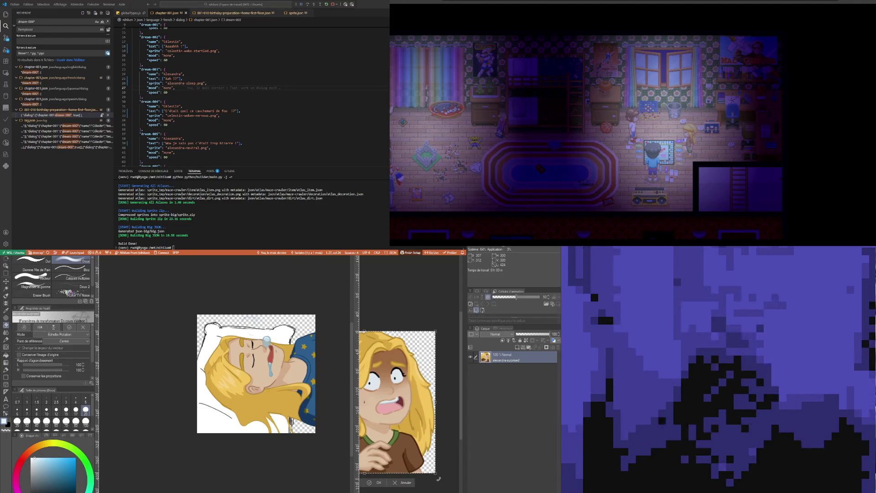
mouse_move(443, 472)
left_mouse_down()
mouse_move(411, 399)
mouse_move(368, 400)
left_mouse_up()
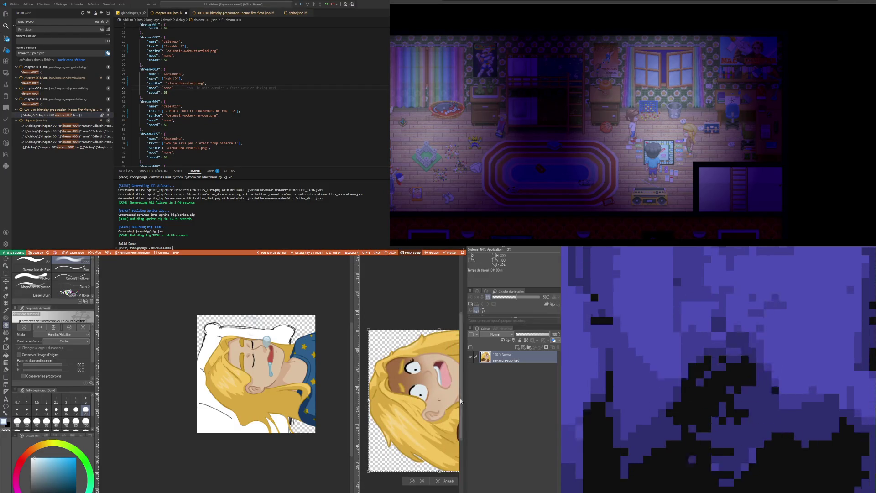
left_click_drag(461, 400, 409, 370)
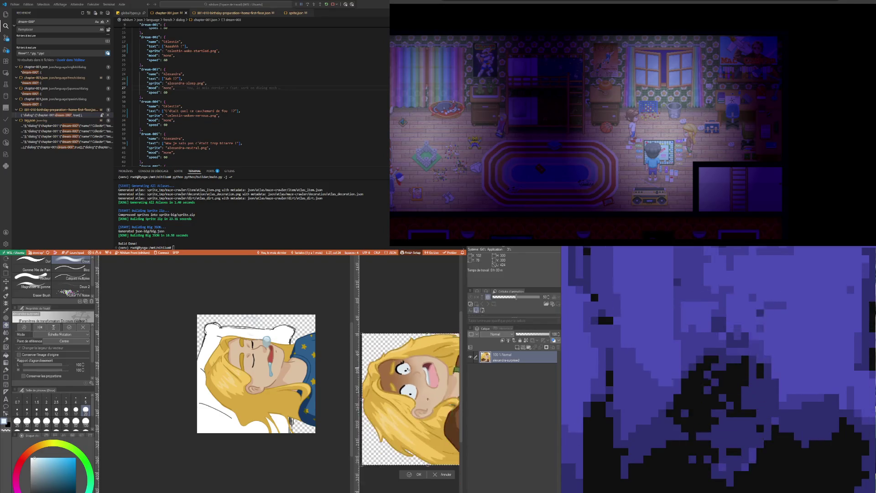
left_click(444, 464)
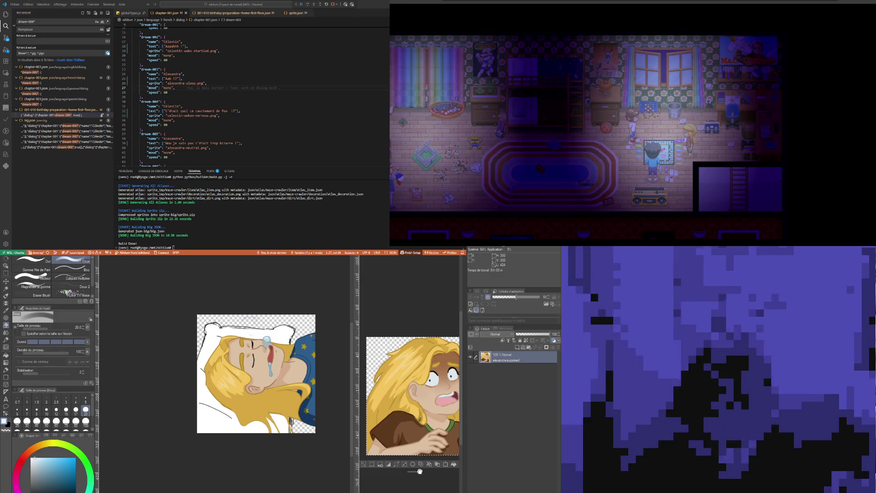
- Rotate the startled girl onto her side with Ctrl+T and confirm the transform
key("ctrl+t")
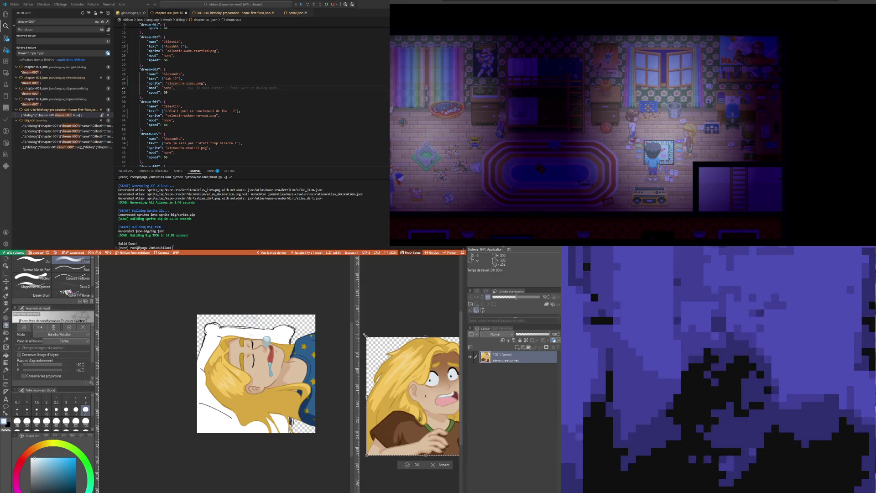
left_click_drag(364, 335, 347, 453)
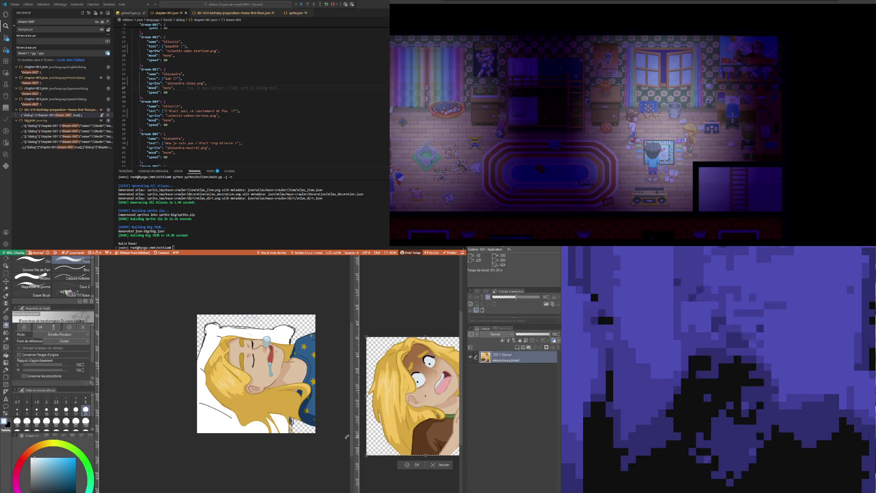
left_click(416, 465)
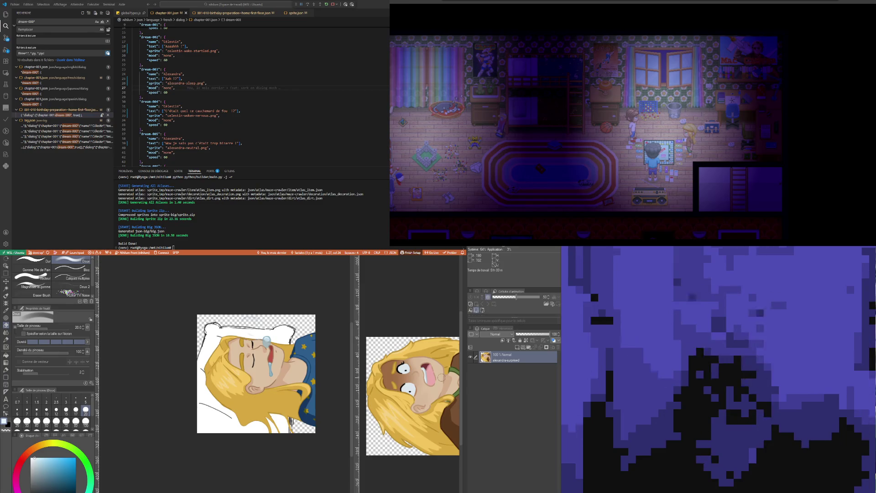
scroll(442, 378, "up", 1)
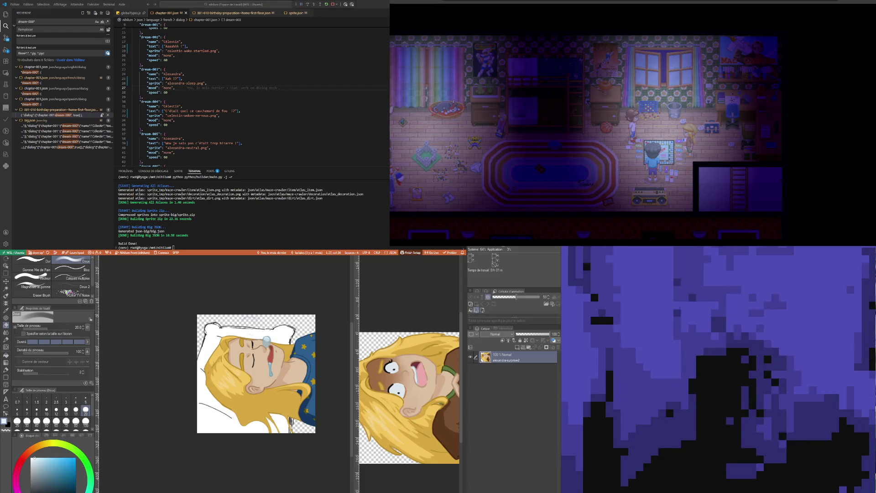
scroll(418, 368, "down", 1)
scroll(419, 372, "up", 1)
scroll(414, 377, "down", 1)
scroll(411, 379, "down", 1)
scroll(408, 382, "up", 2)
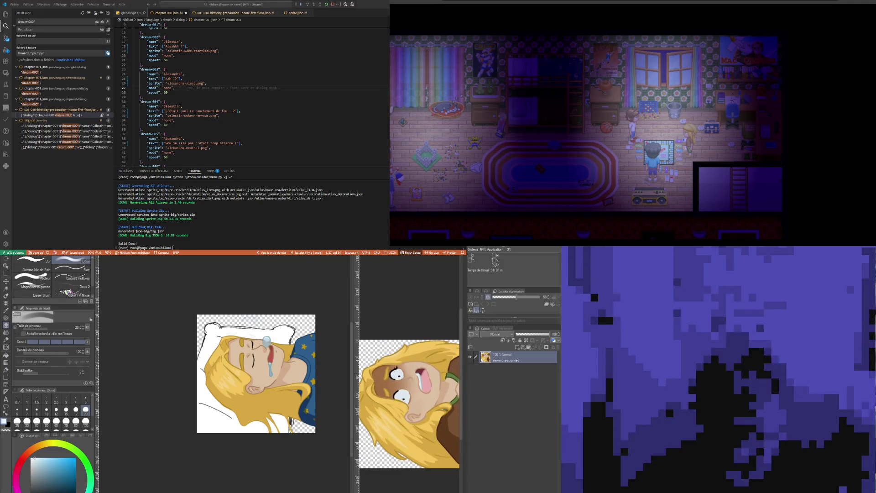
left_click(251, 274)
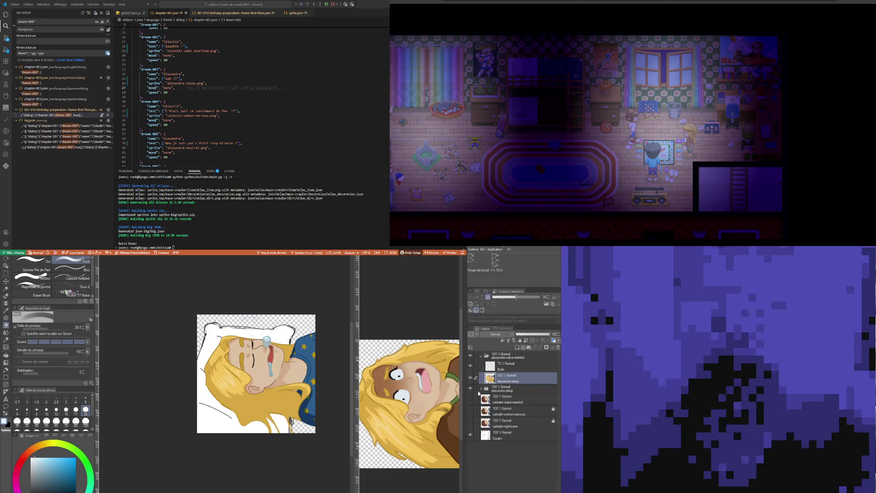
left_click(537, 389)
left_click(521, 340)
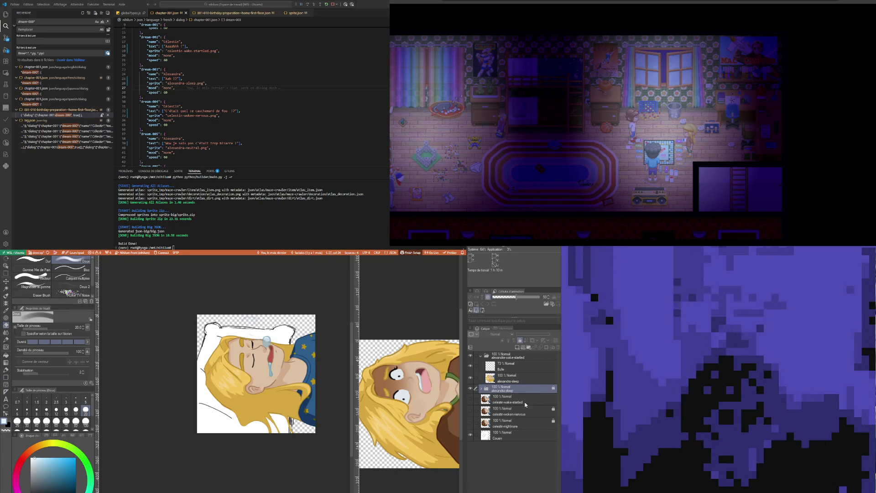
left_click(523, 402)
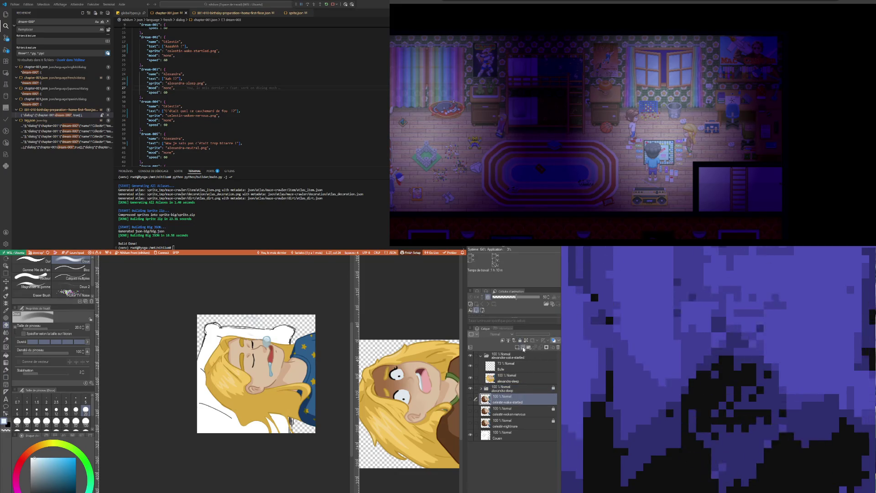
left_click(509, 382)
left_click(485, 392)
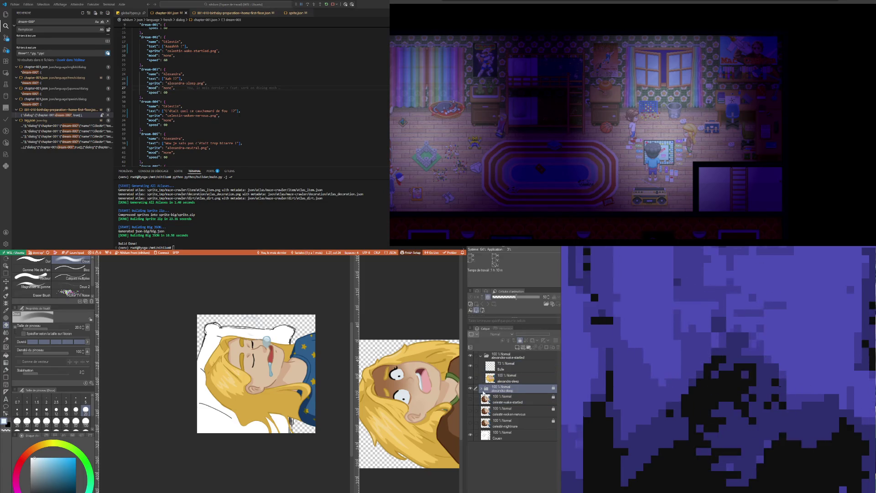
left_click(509, 377)
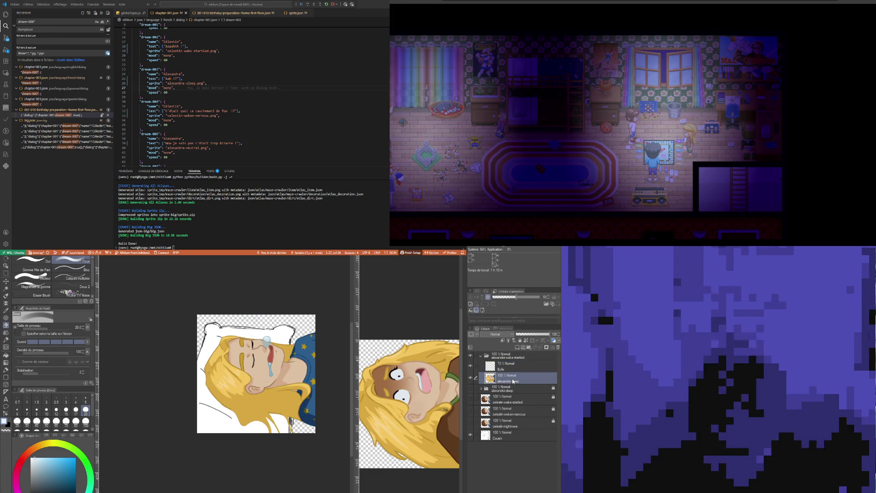
scroll(251, 321, "up", 2)
scroll(252, 323, "up", 1)
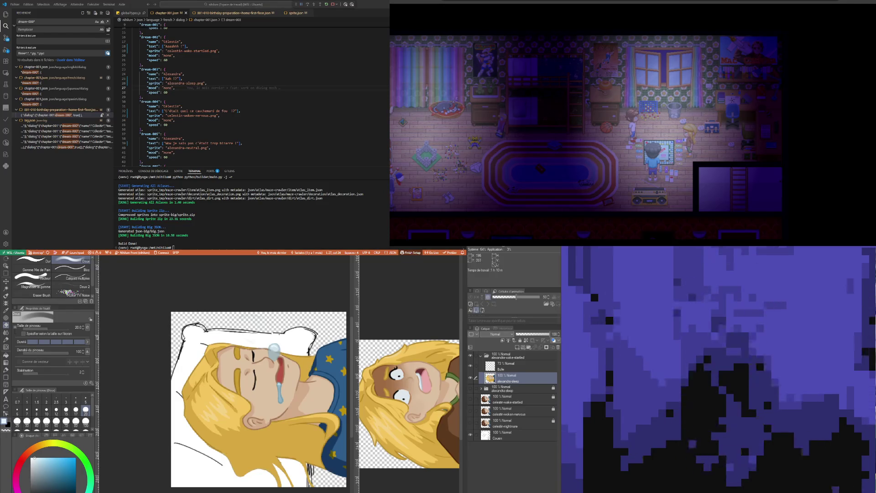
key("ctrl+Tab")
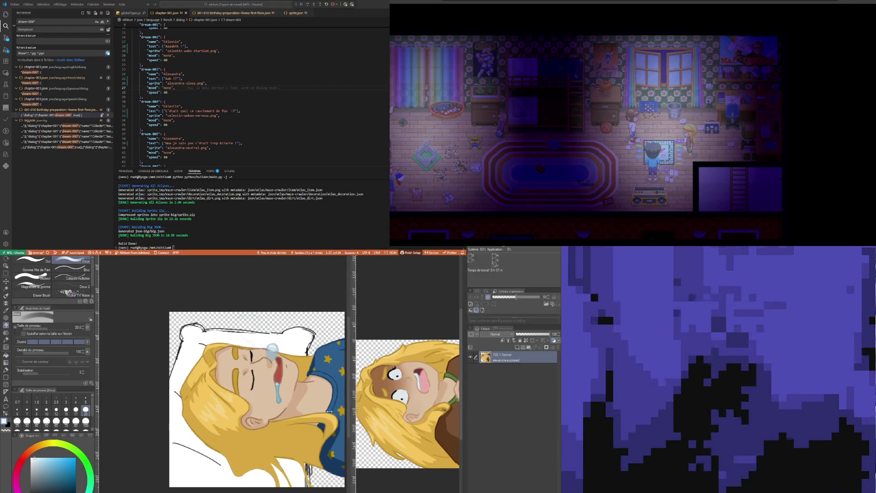
left_click_drag(352, 415, 295, 414)
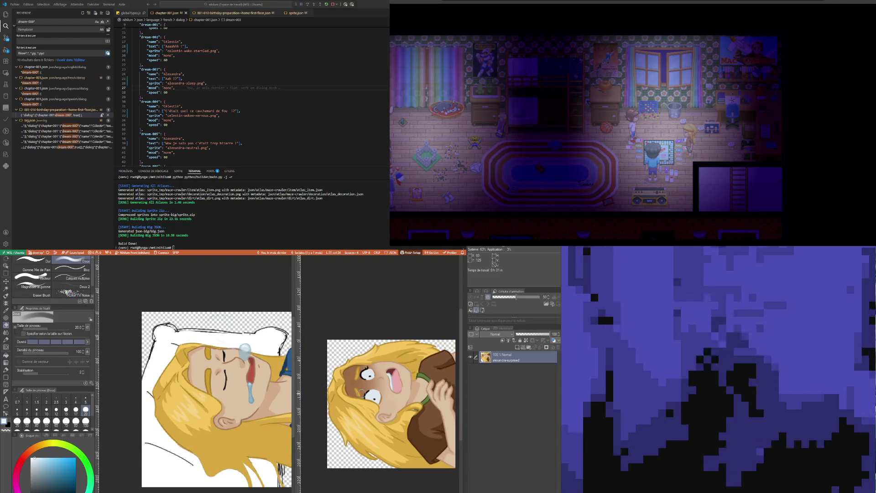
scroll(364, 393, "up", 1)
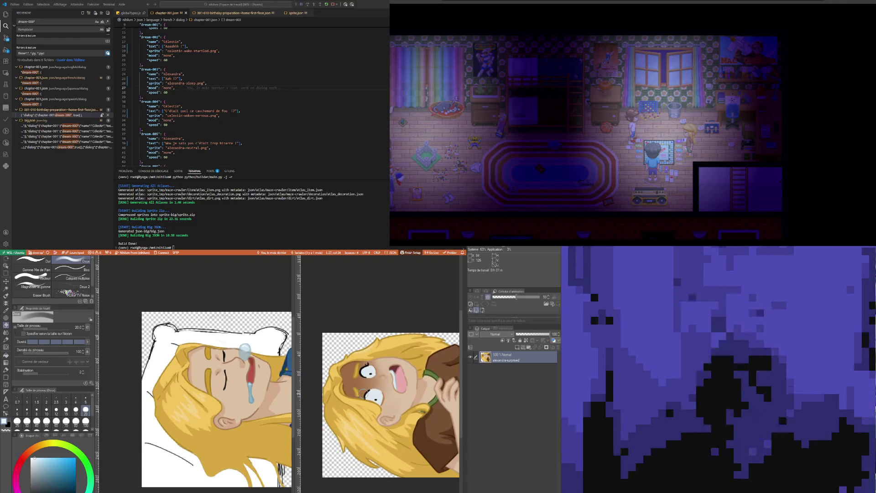
key("m")
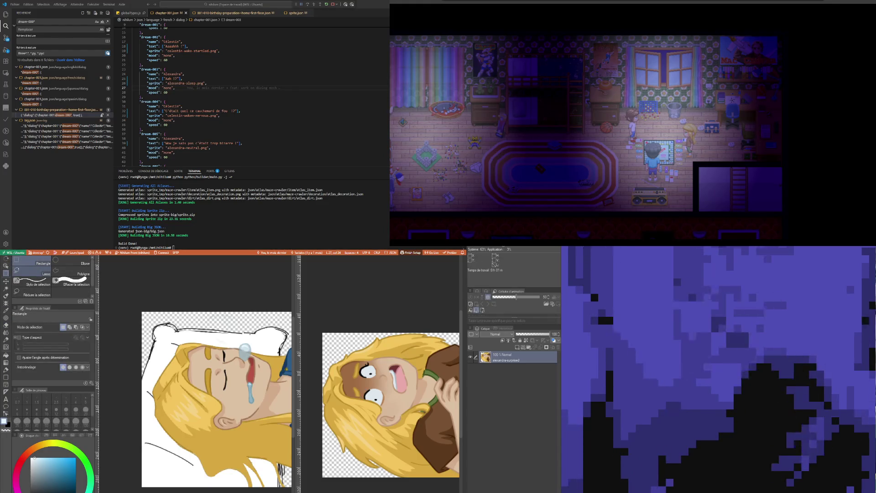
- Lasso-select the startled girl's face and hair in the right-hand drawing
left_click(31, 274)
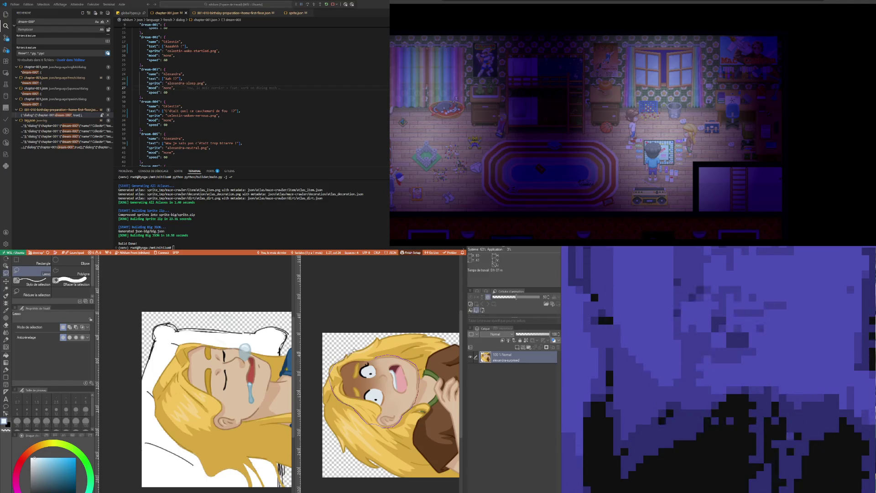
left_click_drag(411, 428, 330, 411)
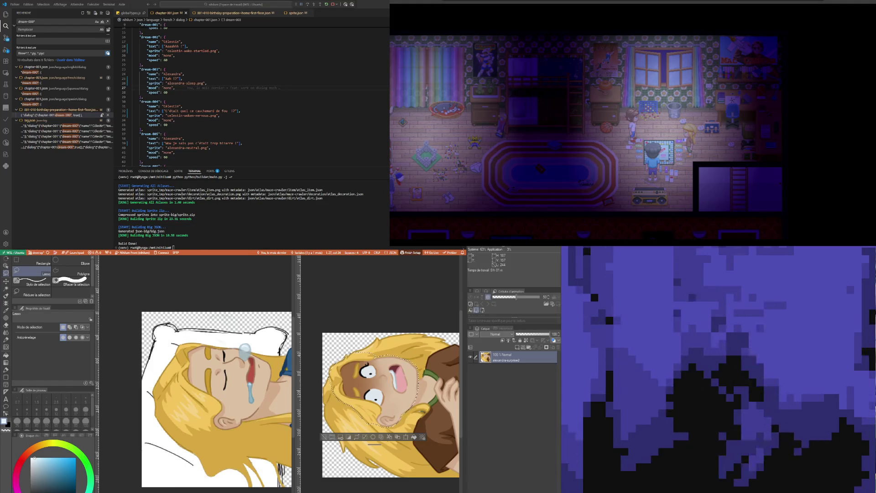
- Paste the startled face as a new layer onto the sleeping-girl drawing
left_click(193, 259)
key("ctrl+v")
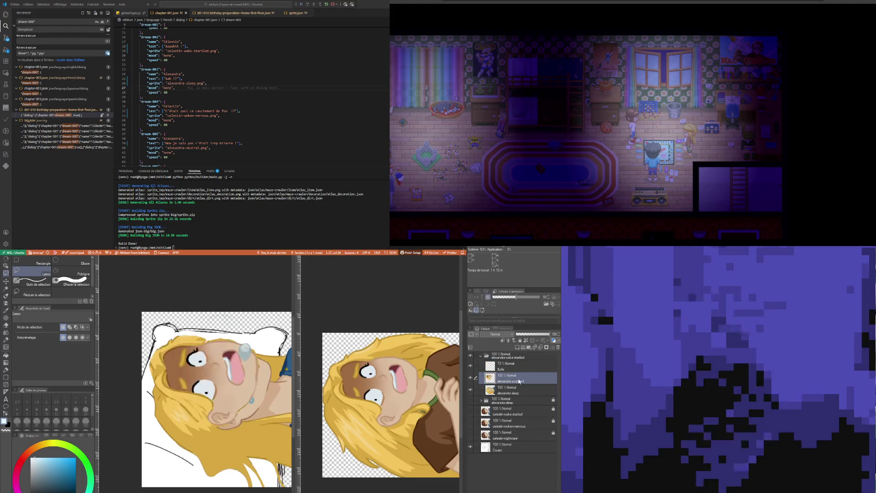
key("ctrl+minus")
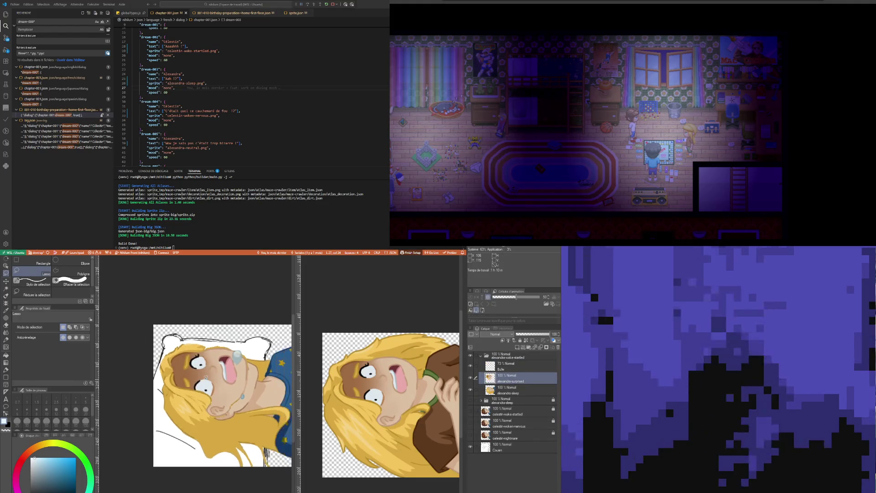
key("ctrl+minus")
scroll(251, 365, "up", 2)
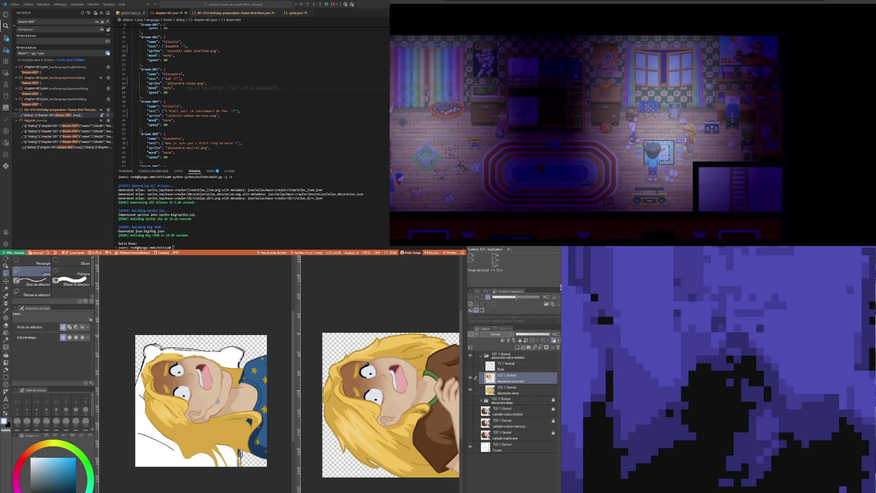
- Rotate the pasted face clockwise to match the tilted head, confirm, and lower its opacity
left_click(20, 262)
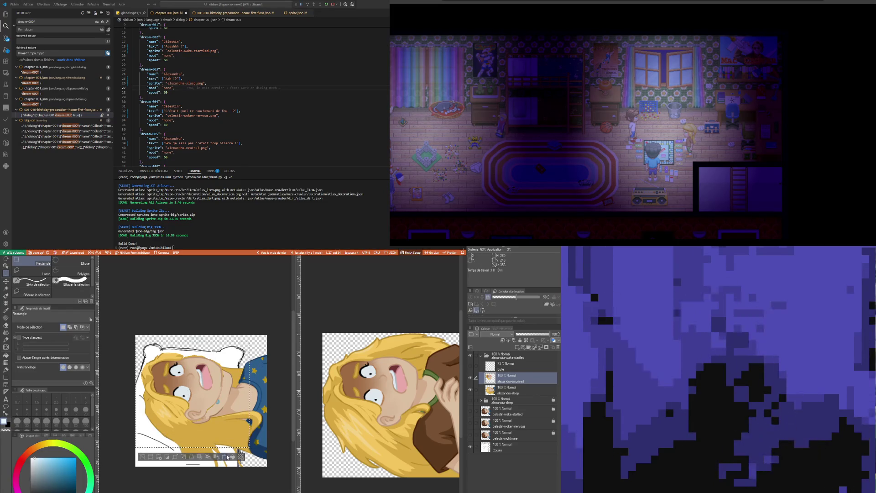
key("ctrl+t")
left_click_drag(256, 341, 268, 351)
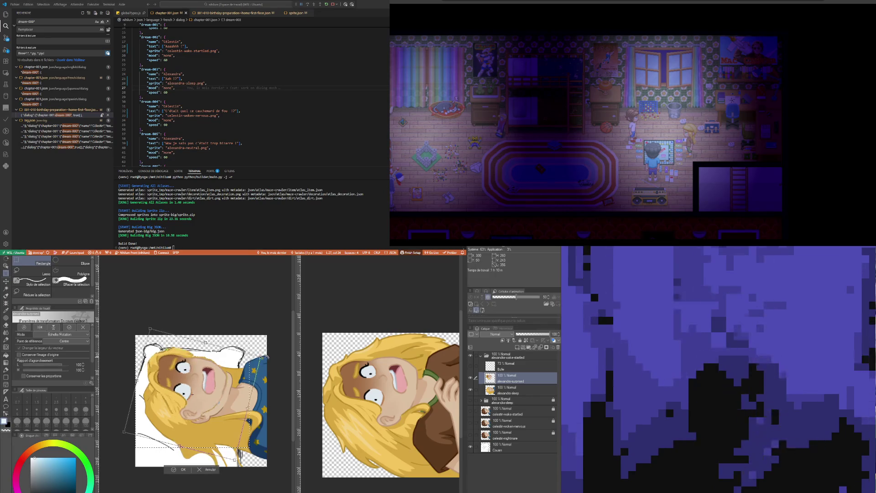
left_click_drag(210, 392, 217, 398)
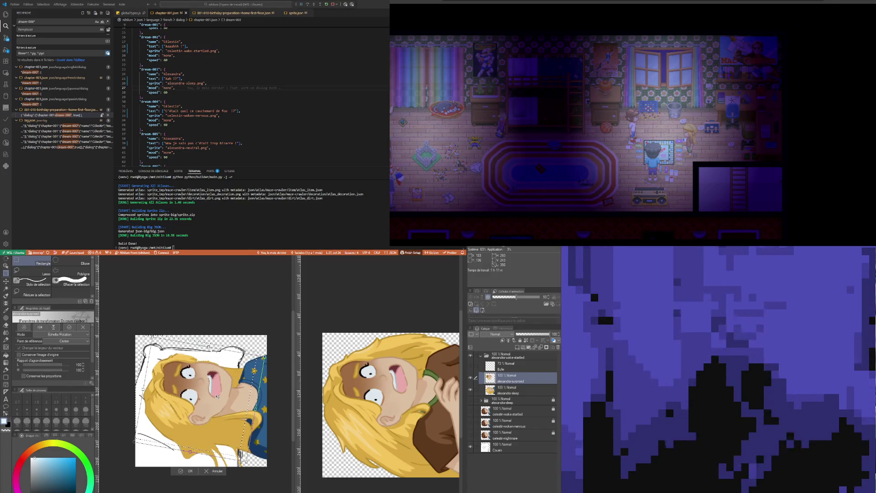
scroll(218, 398, "up", 1)
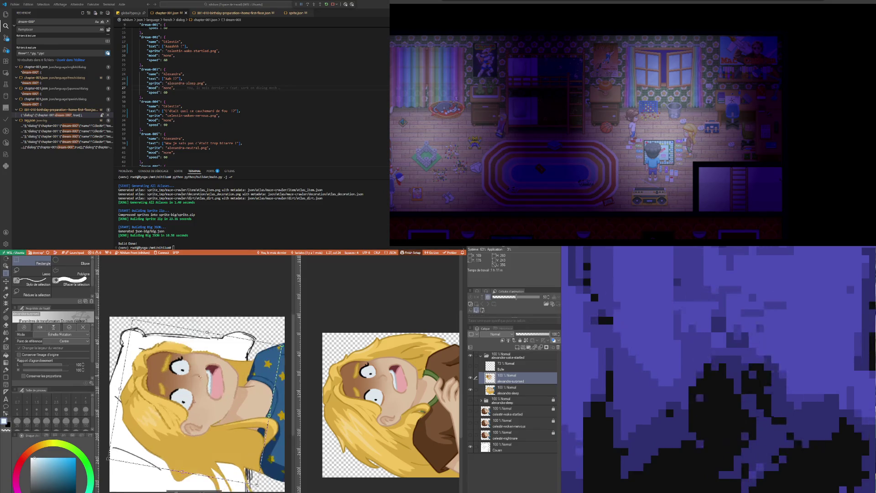
scroll(199, 416, "up", 1)
key("Return")
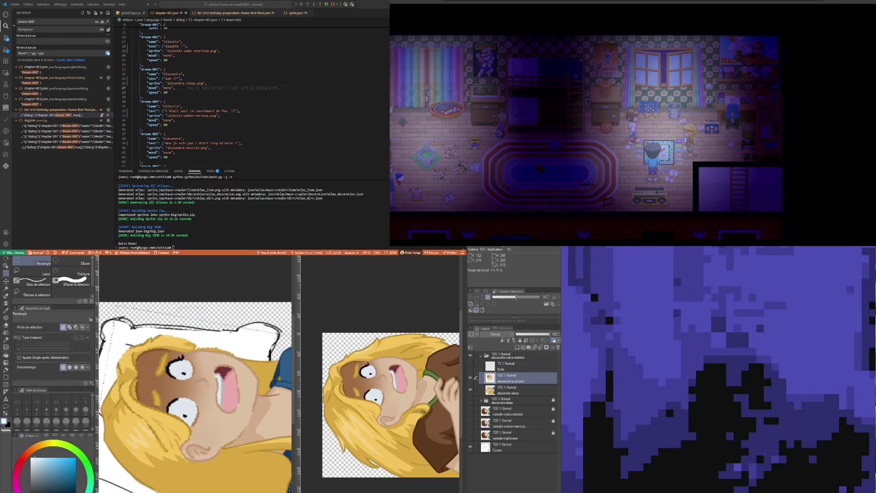
scroll(209, 420, "down", 2)
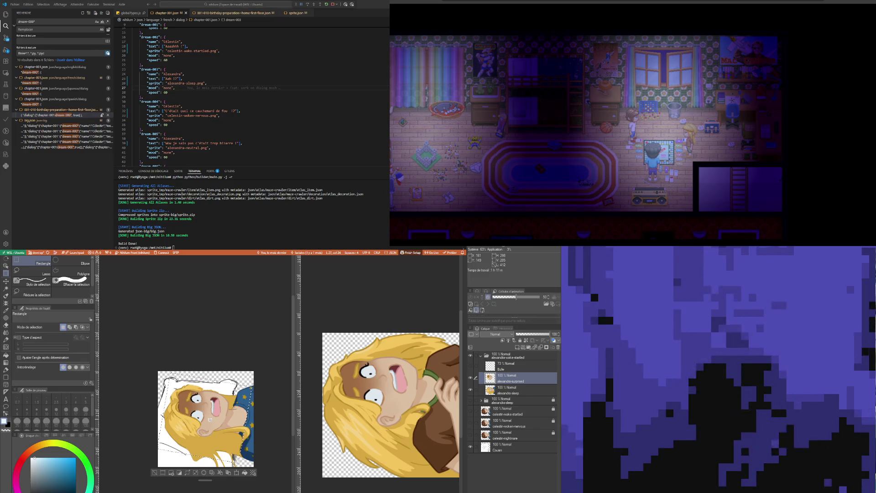
scroll(210, 420, "up", 1)
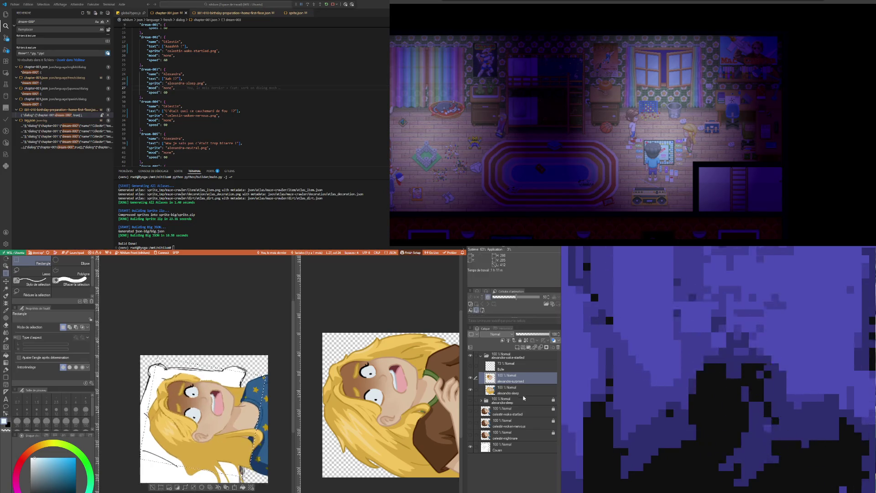
left_click(526, 335)
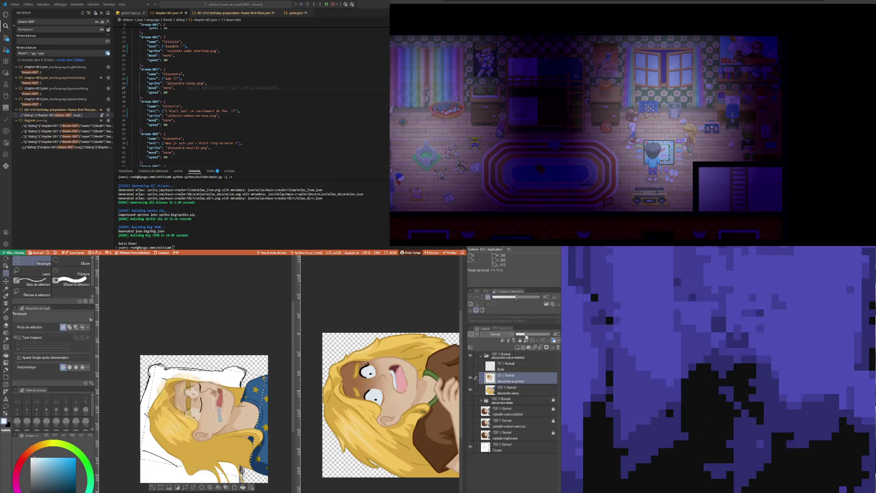
- Make the startled face transparent, lasso the blue drool from alexandra-sleep and paste it above the startled layer
mouse_move(526, 335)
left_mouse_down()
mouse_move(551, 335)
mouse_move(490, 331)
left_mouse_up()
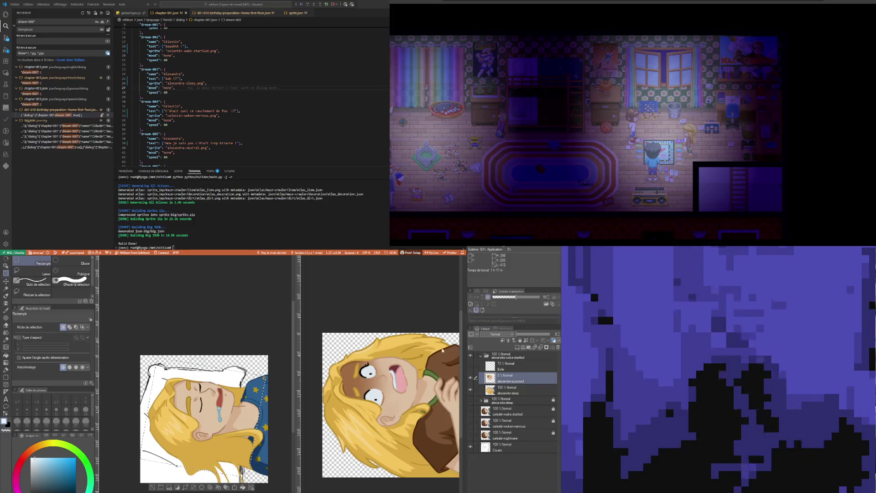
left_click(526, 389)
scroll(214, 417, "up", 5)
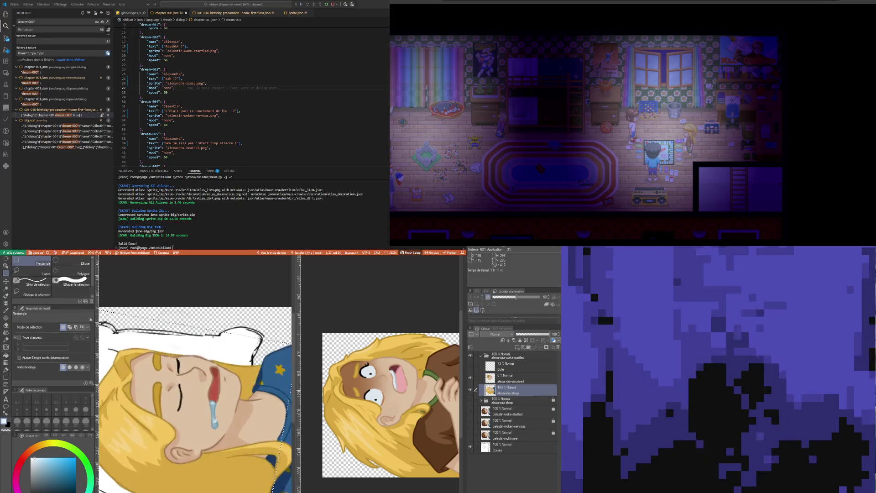
scroll(214, 416, "up", 2)
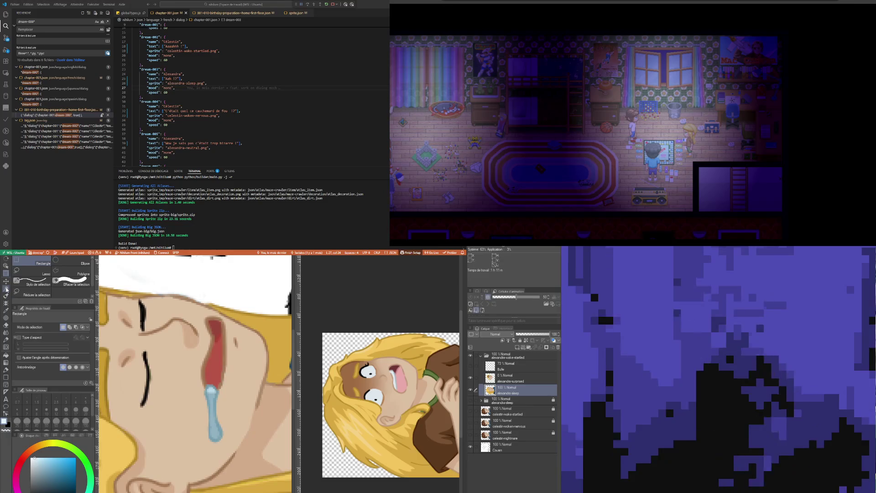
left_click(46, 273)
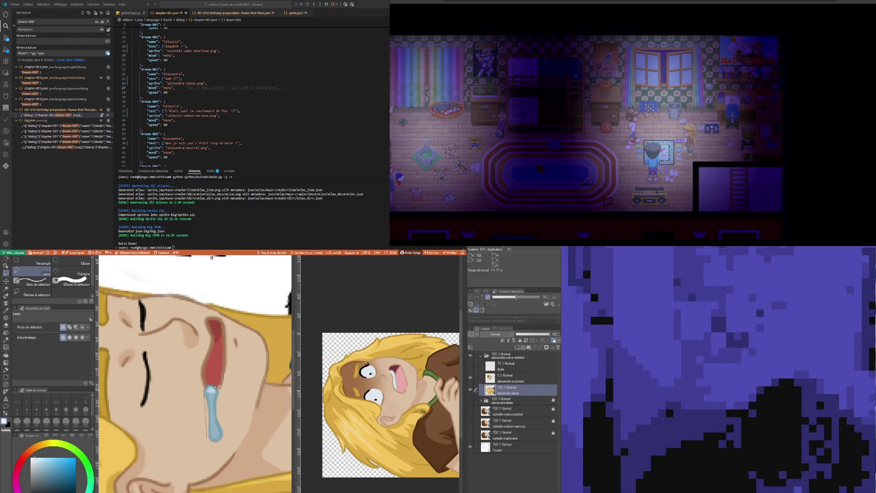
left_click_drag(219, 407, 221, 410)
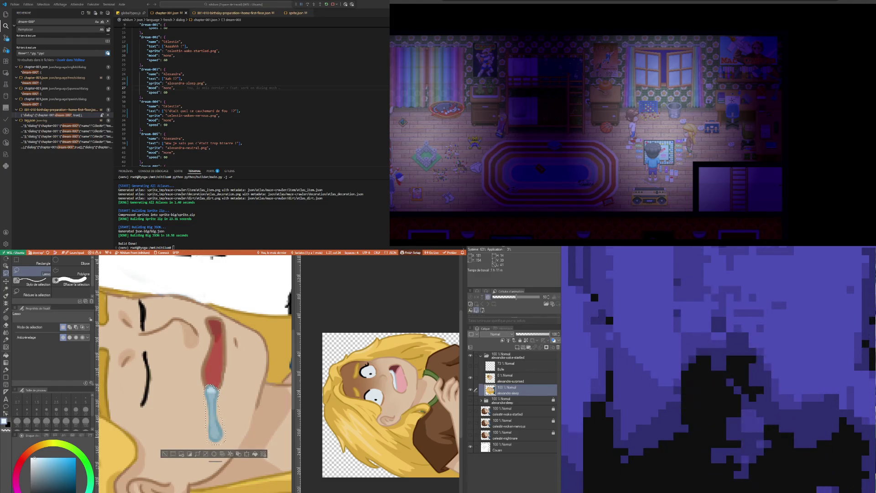
left_click(513, 378)
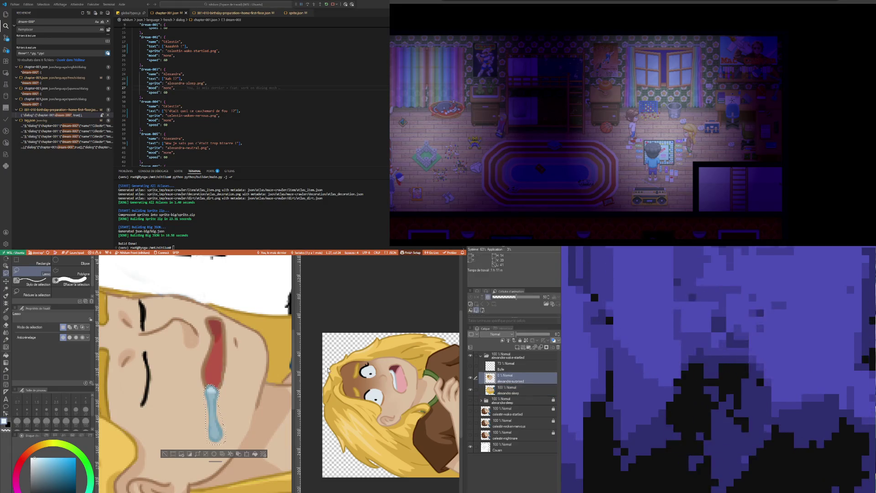
scroll(215, 397, "down", 2)
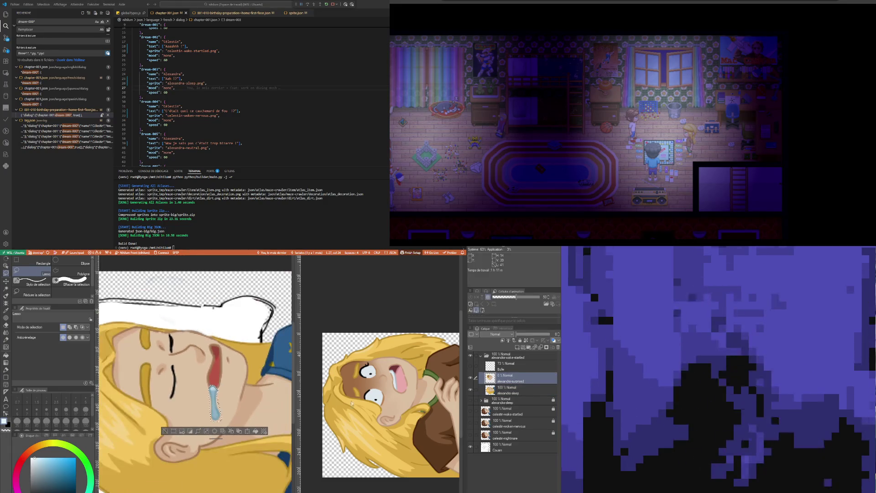
scroll(224, 376, "down", 1)
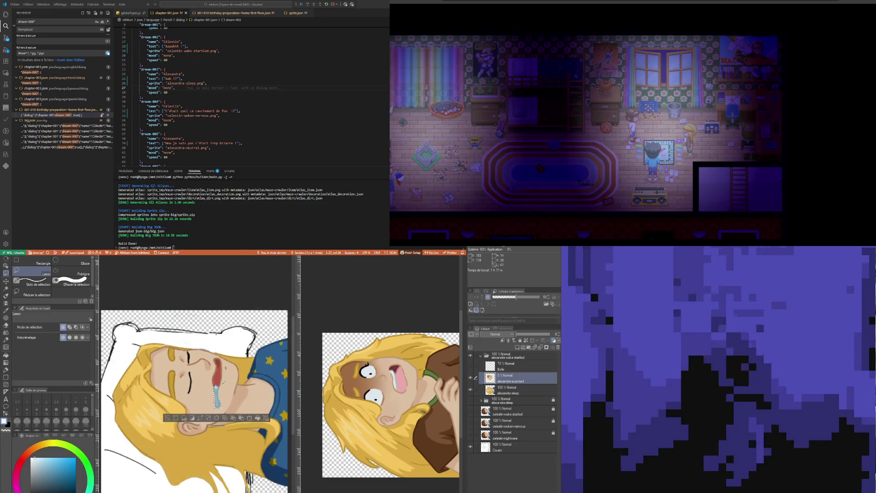
scroll(224, 377, "down", 1)
key("ctrl+v")
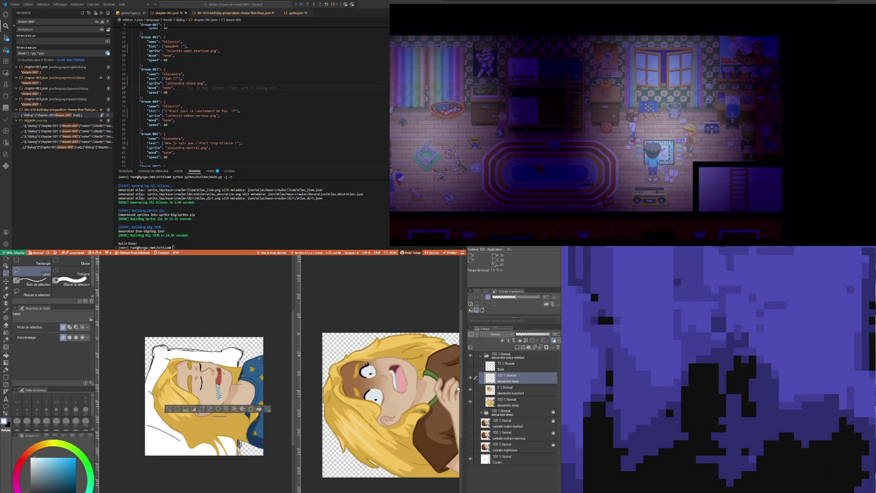
- Restore the startled face to full opacity and stretch the pasted drool slightly downward
left_click(501, 392)
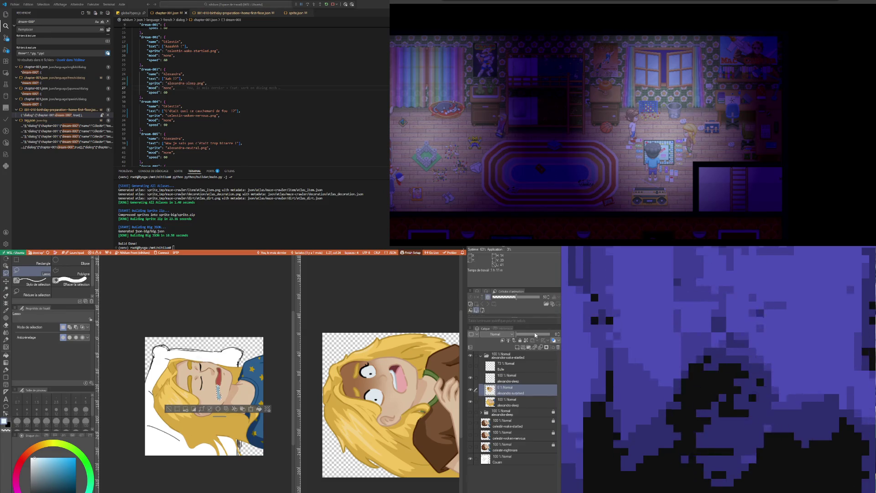
left_click_drag(535, 334, 554, 338)
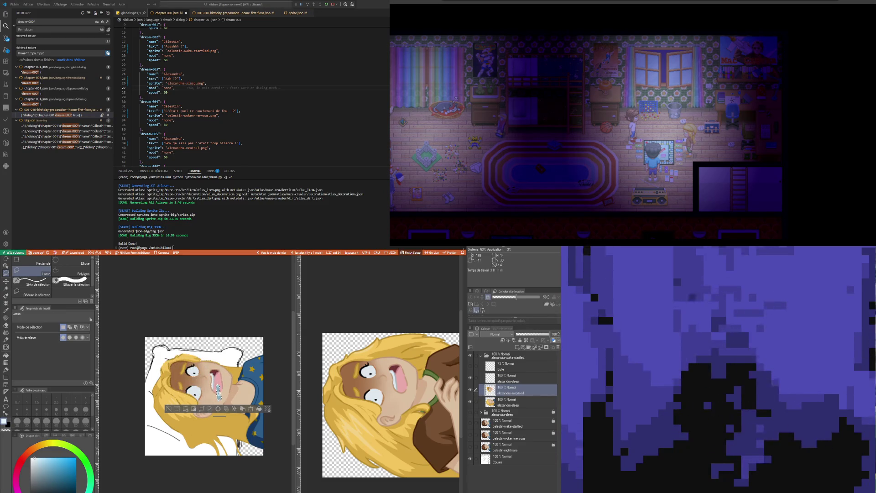
left_click(252, 410)
scroll(215, 396, "up", 3)
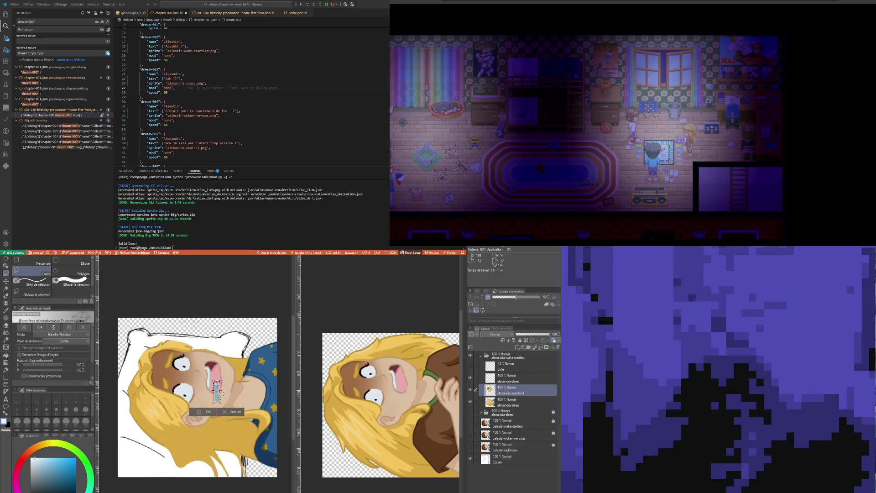
left_click_drag(216, 419, 216, 406)
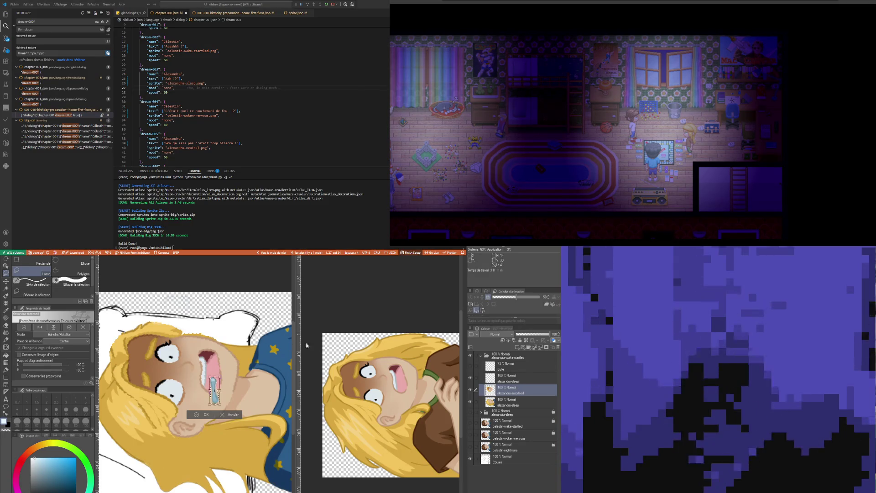
key("Return")
left_click(514, 402)
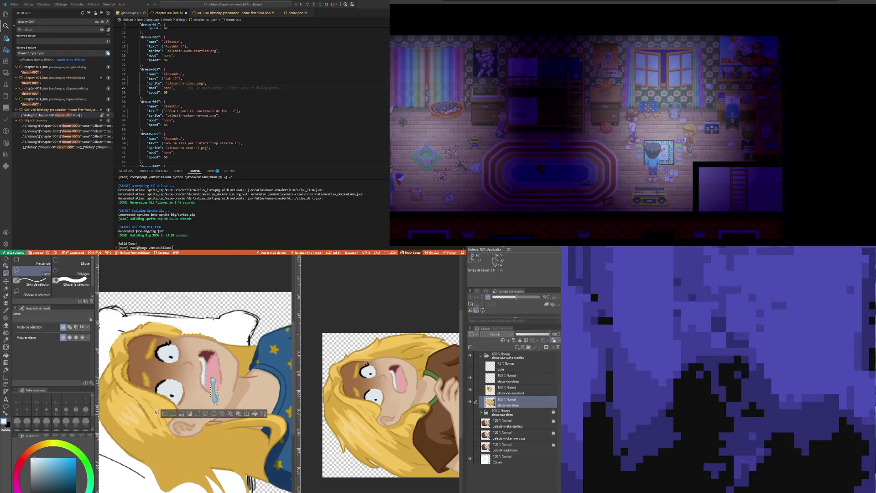
- Clear the drool selection, compare against the sleeping face and target the alexandra-sleep layer
left_click(167, 414)
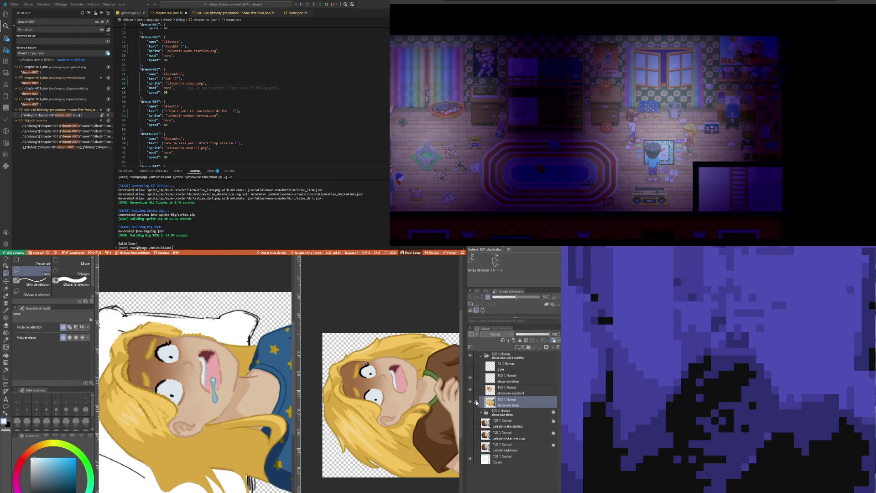
left_click(470, 391)
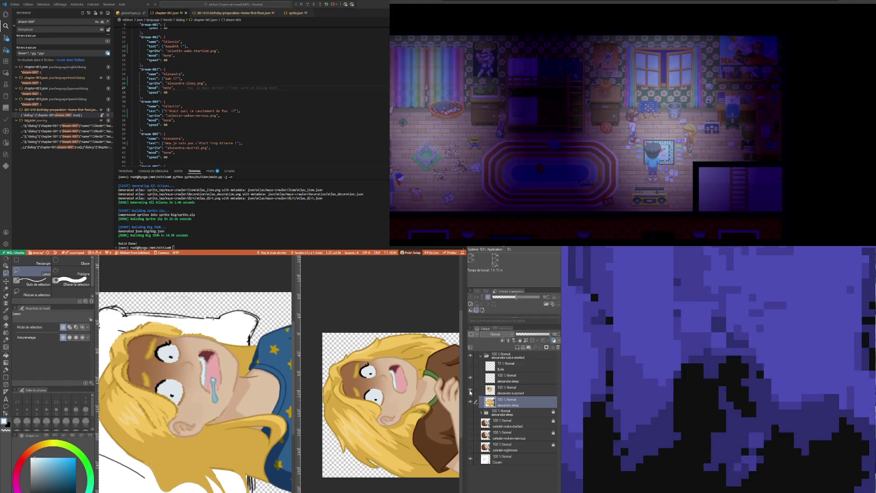
left_click(508, 368)
left_click(515, 379)
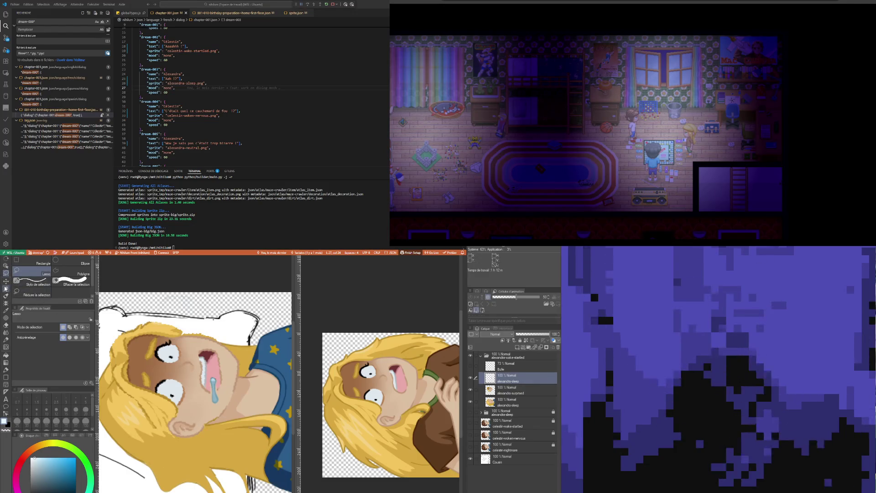
- Take the Move Layer tool for alexandra-sleep, then ready the eyedropper for colour sampling
left_click(7, 280)
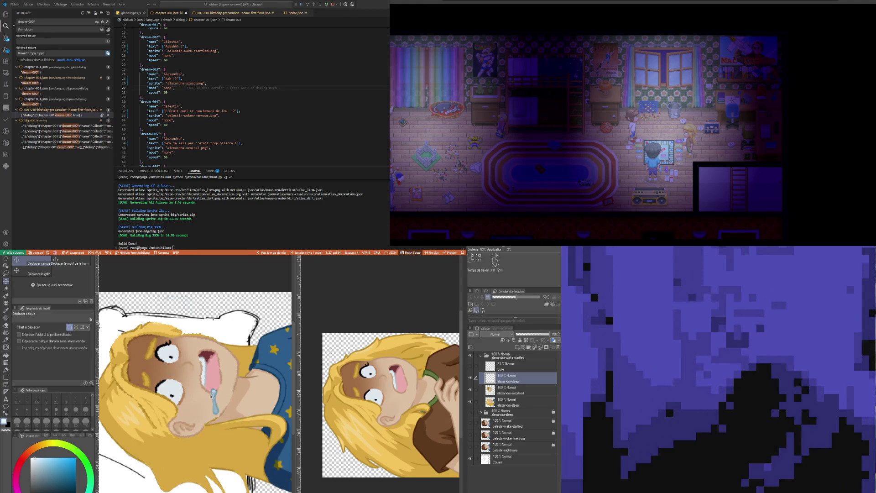
scroll(240, 418, "down", 4)
scroll(162, 395, "up", 2)
scroll(165, 393, "down", 1)
scroll(166, 391, "up", 2)
scroll(166, 390, "up", 1)
scroll(185, 376, "down", 2)
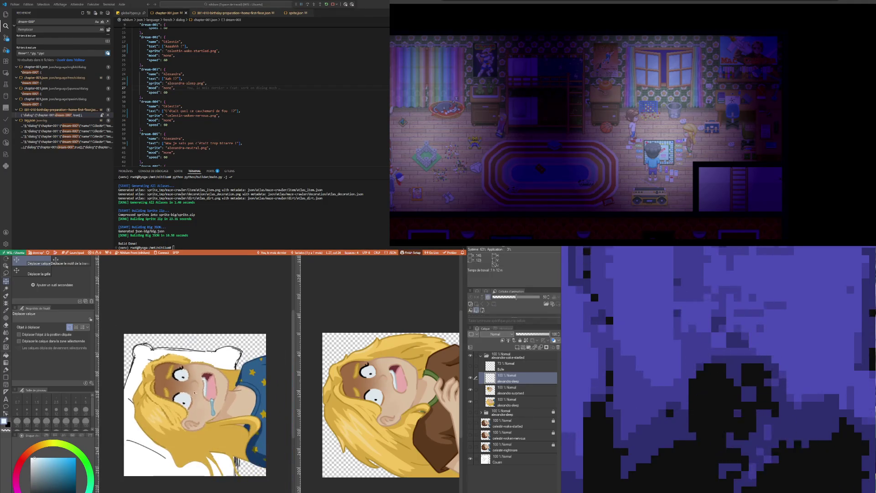
scroll(214, 352, "up", 2)
scroll(210, 356, "down", 1)
scroll(210, 356, "up", 1)
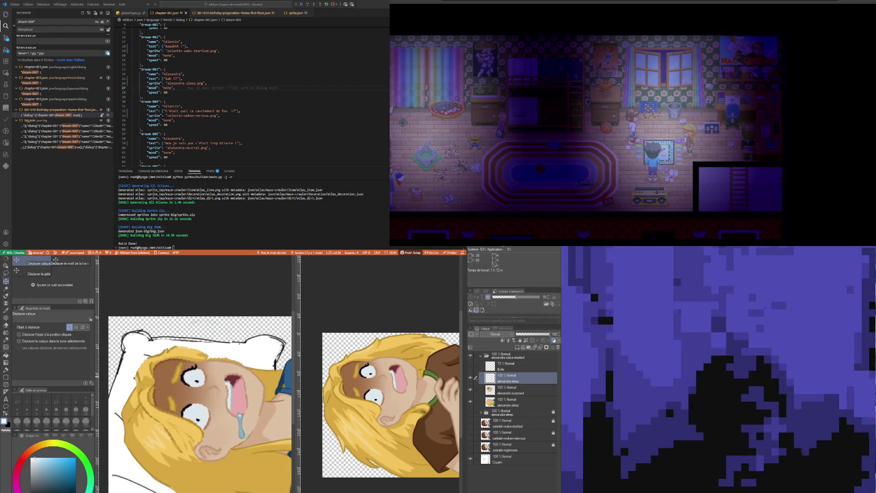
scroll(210, 355, "up", 1)
scroll(209, 355, "down", 1)
scroll(218, 349, "down", 1)
scroll(226, 350, "down", 1)
scroll(237, 352, "up", 1)
scroll(246, 354, "down", 1)
scroll(251, 354, "up", 1)
scroll(243, 359, "up", 1)
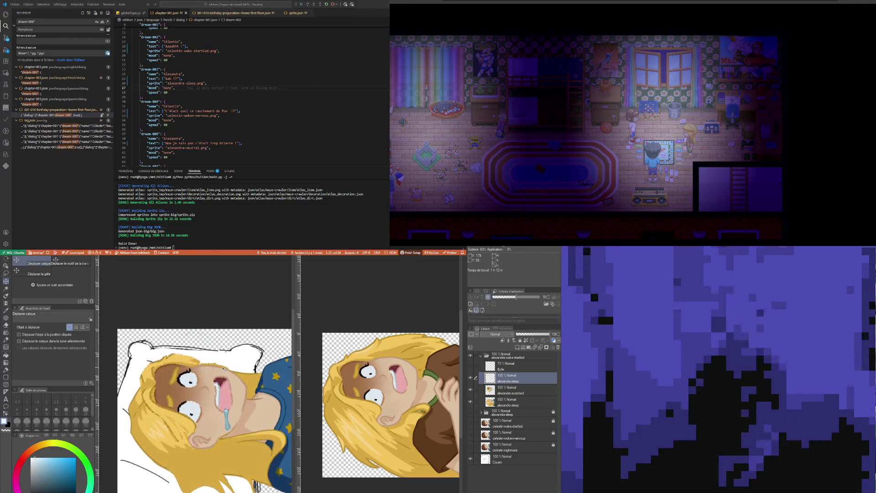
scroll(233, 366, "up", 1)
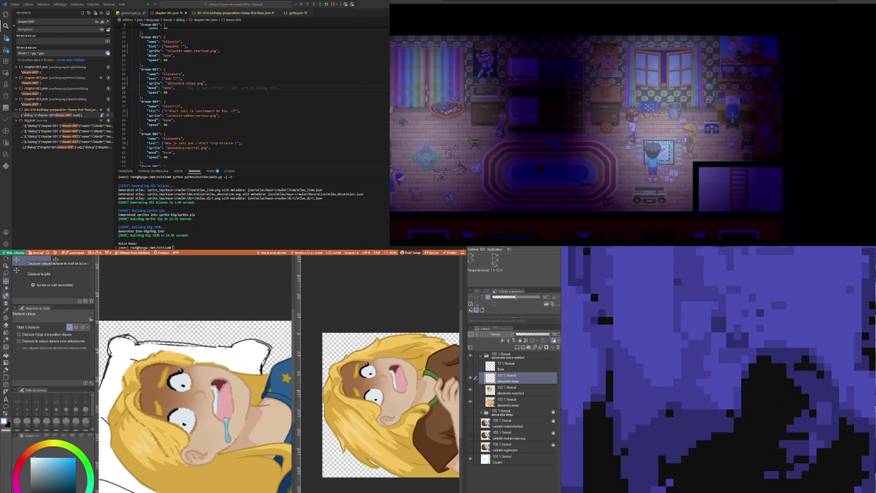
key("i")
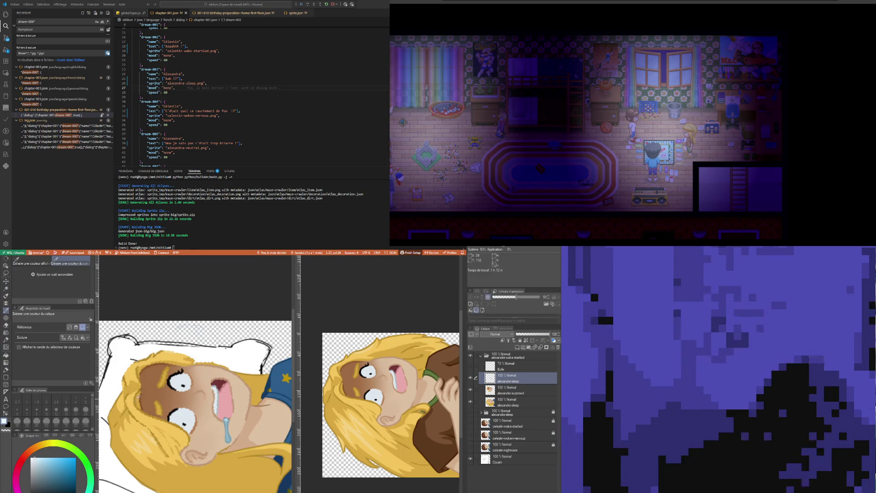
- Sample the blonde hair's yellow and touch up the hair with the Feutre préc. pen
left_click(137, 396)
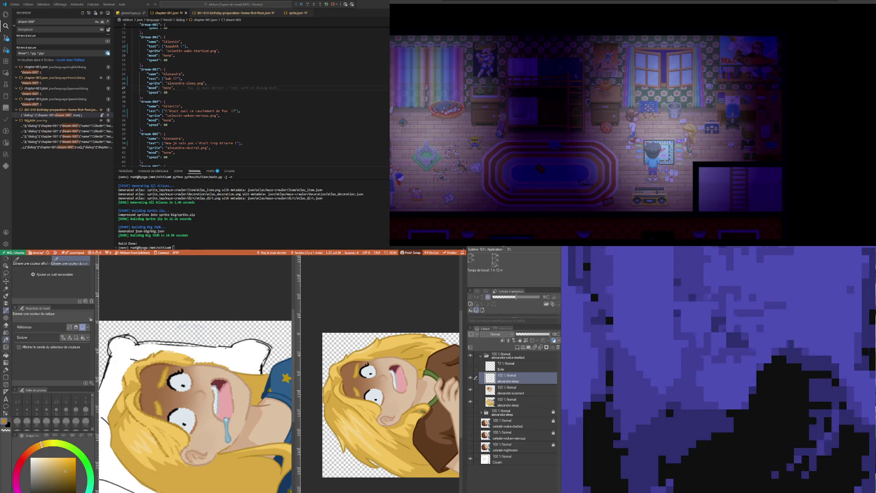
key("p")
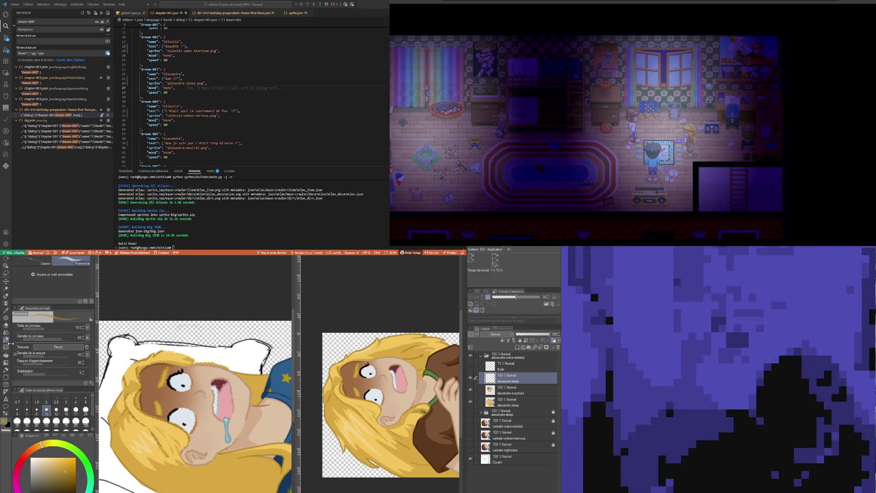
key("p")
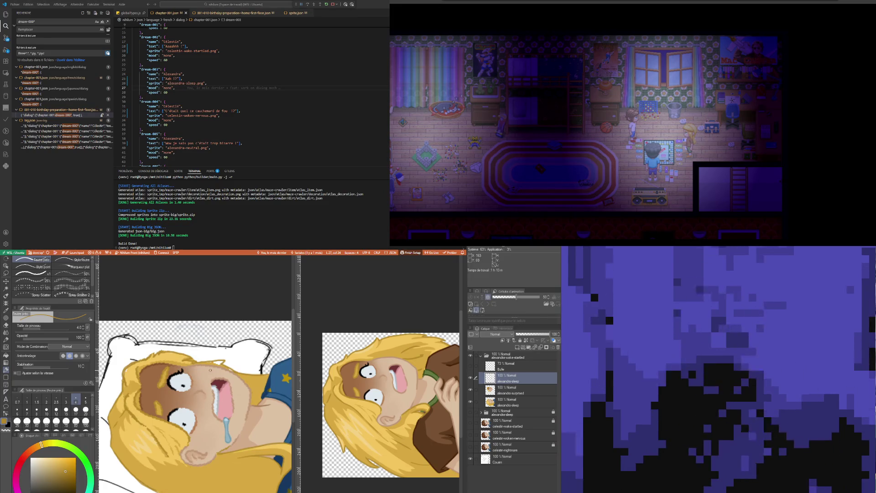
key("i")
key("p")
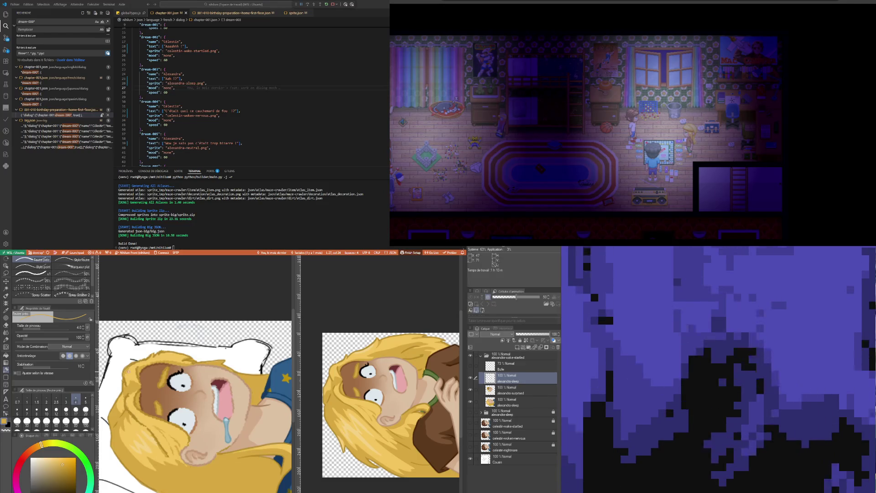
scroll(195, 407, "down", 3)
scroll(196, 408, "down", 2)
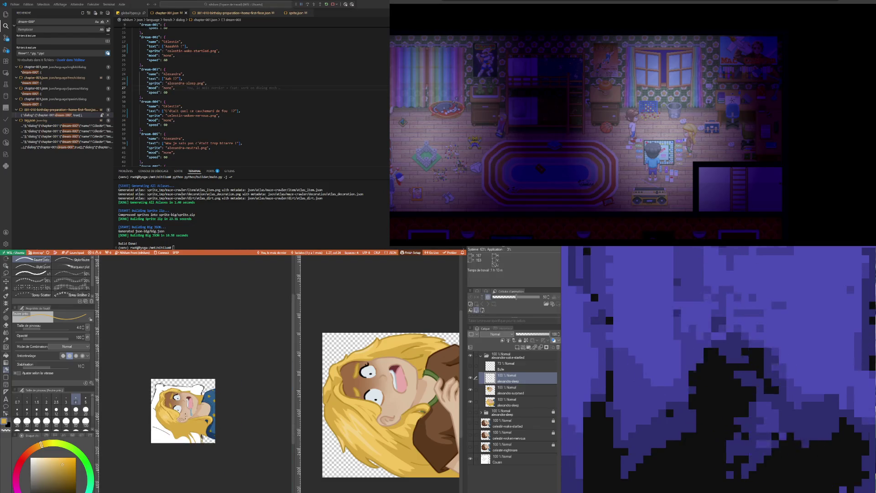
scroll(139, 427, "up", 1)
scroll(139, 426, "down", 1)
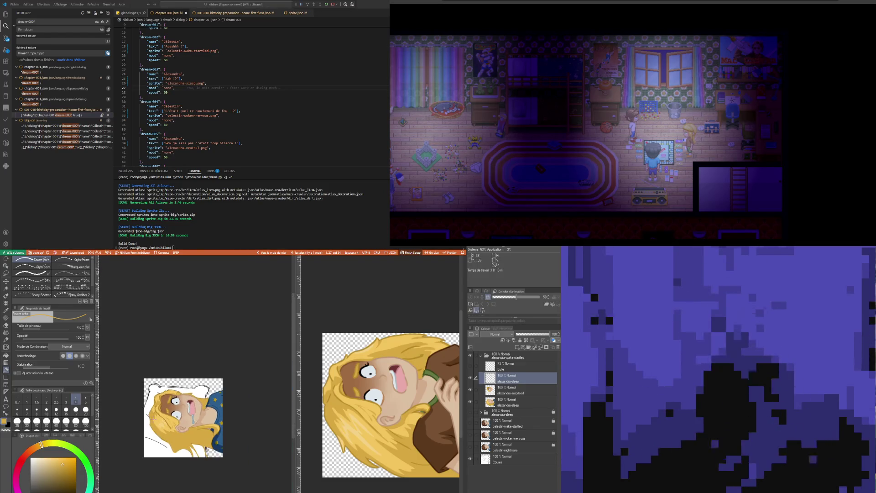
scroll(139, 427, "up", 2)
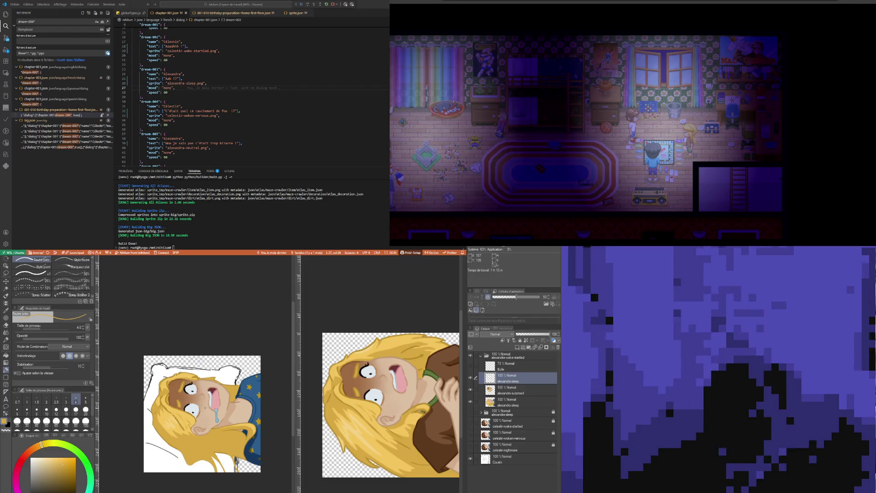
scroll(205, 408, "up", 1)
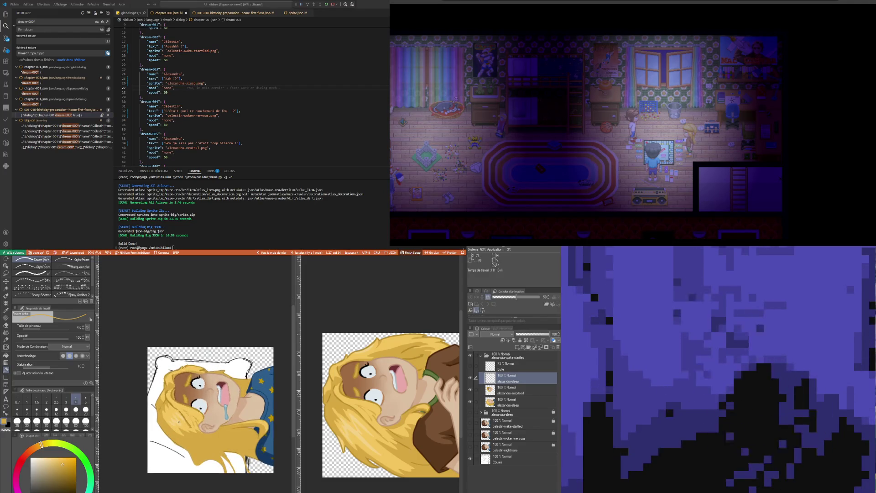
scroll(179, 421, "up", 1)
scroll(178, 421, "up", 1)
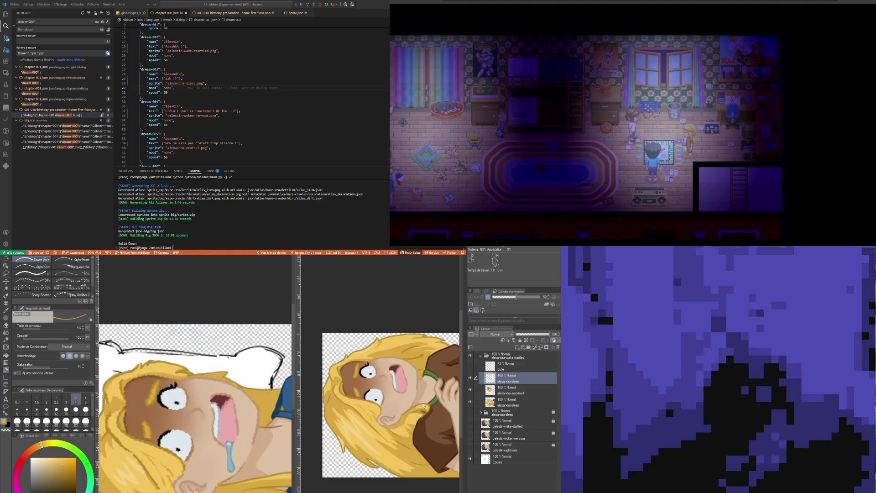
- Show the Bulle snot bubble, undoing an accidental leftward nudge of the character
left_click(512, 369)
left_click(470, 368)
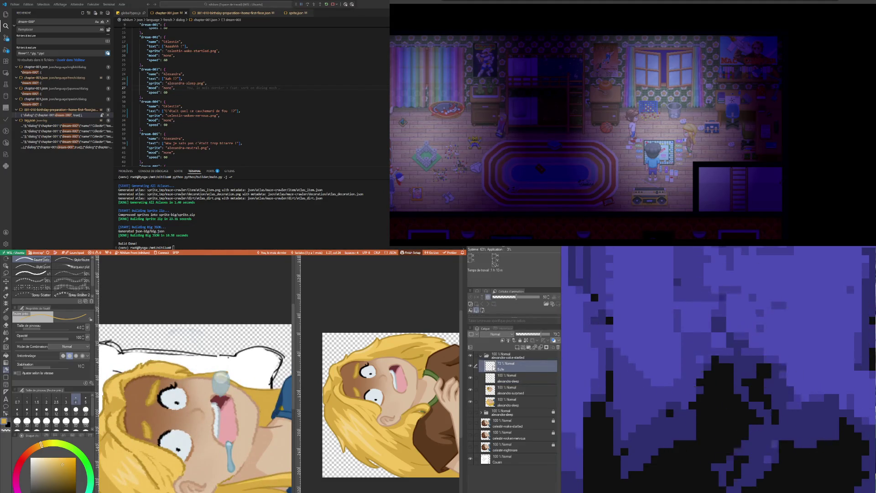
left_click(512, 356)
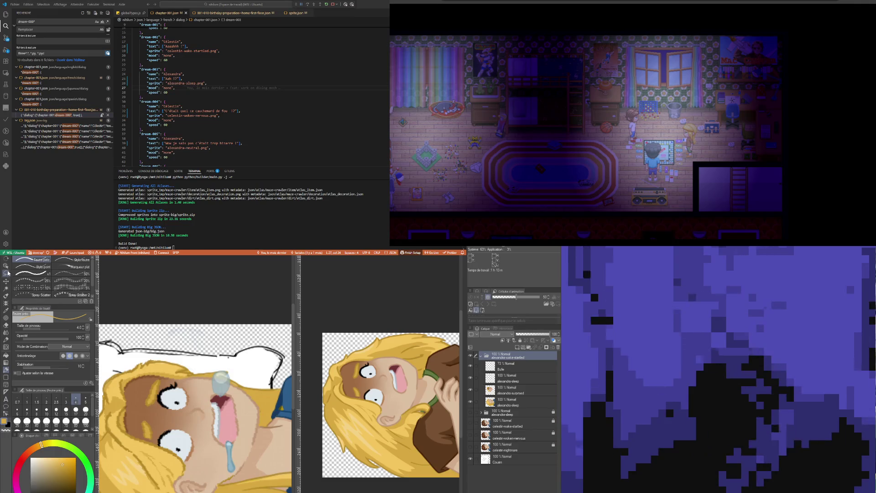
key("k")
left_click_drag(223, 385, 211, 385)
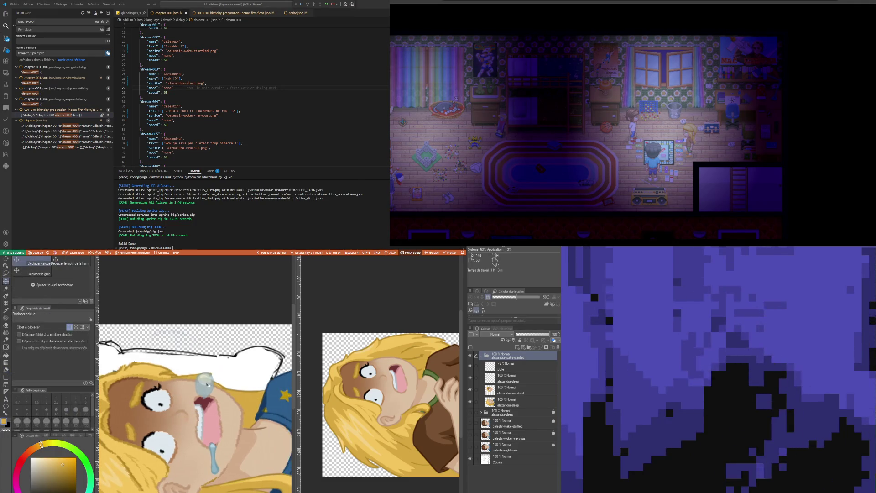
key("ctrl+z")
key("ctrl+z")
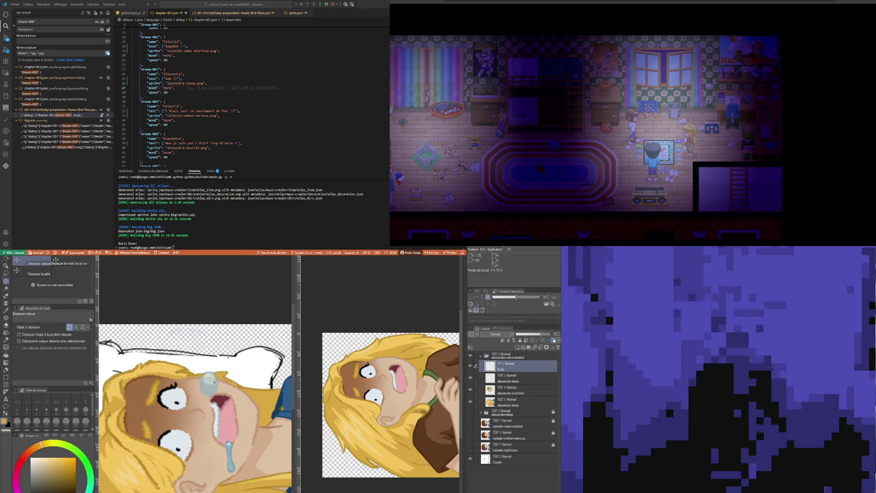
- Drag the snot bubble upward so it floats just above the girl's nose
left_click_drag(208, 396, 211, 390)
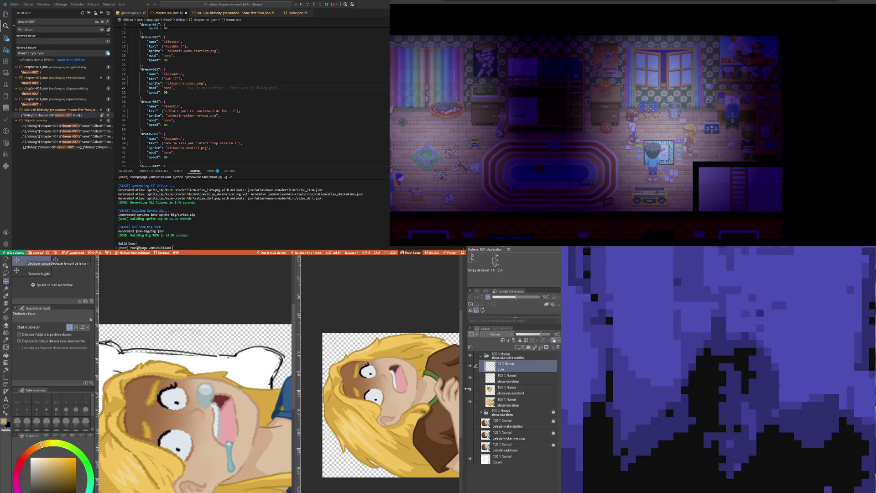
left_click_drag(206, 392, 216, 342)
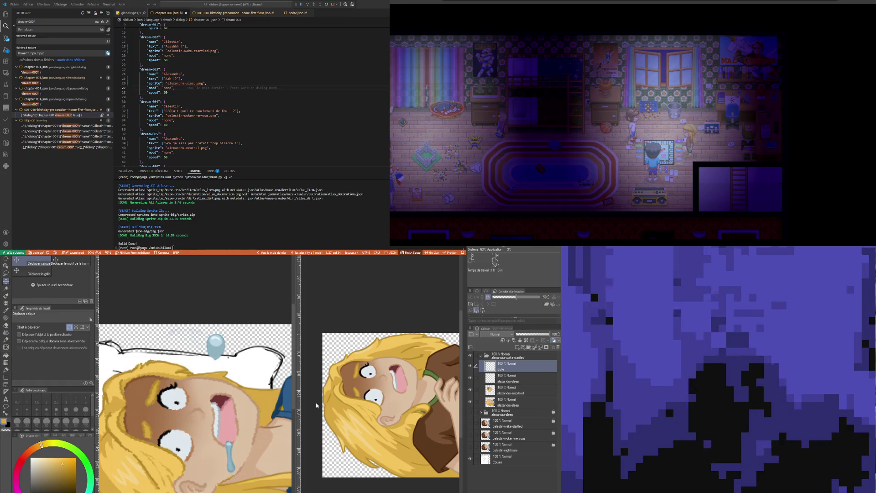
key("i")
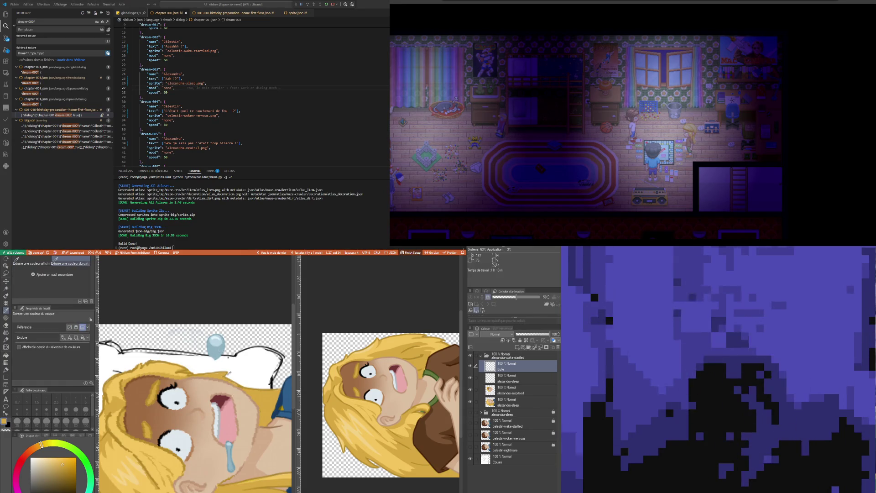
scroll(237, 482, "up", 2)
scroll(228, 467, "up", 2)
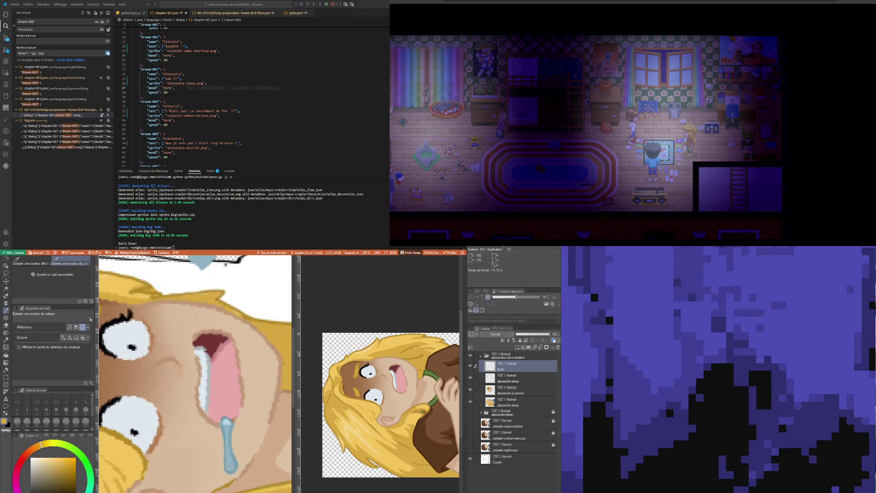
- Refine the pale blue tear streaks with the drool's light blue, eraser, Mélangeur rond blender and Feutre préc. pen
left_click(229, 468)
key("b")
scroll(228, 467, "down", 2)
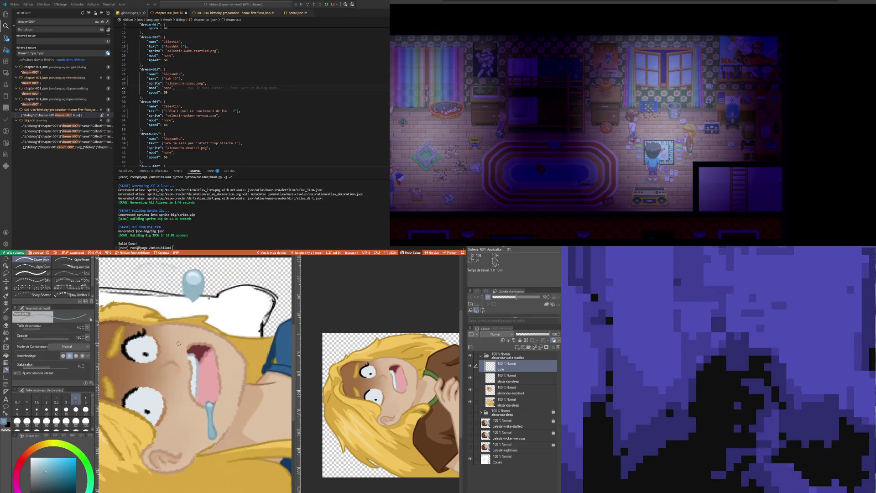
scroll(162, 324, "down", 1)
scroll(161, 324, "down", 2)
scroll(165, 335, "up", 2)
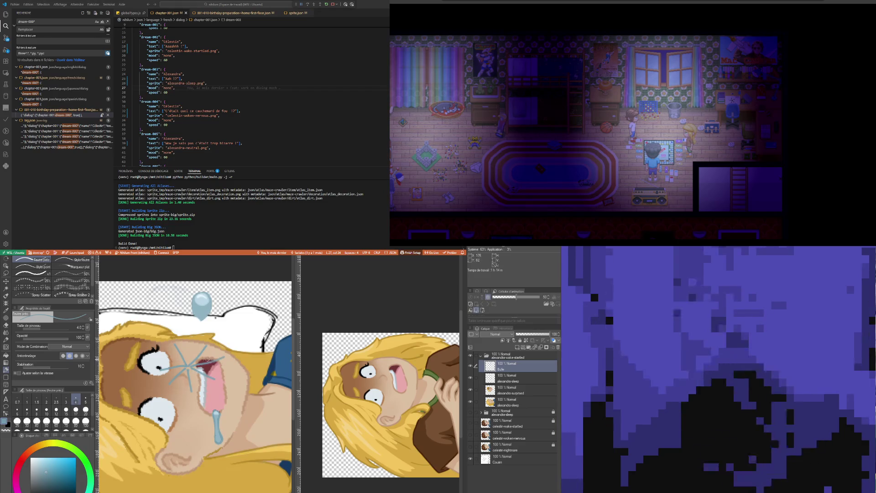
key("e")
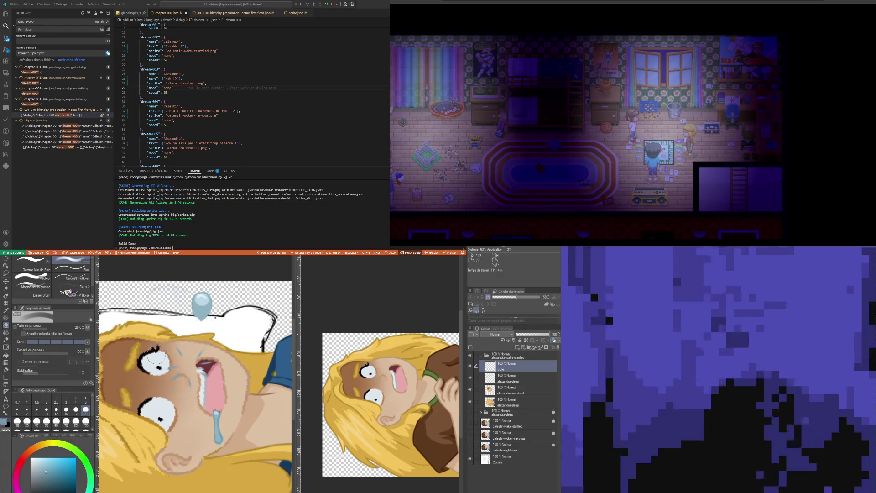
key("i")
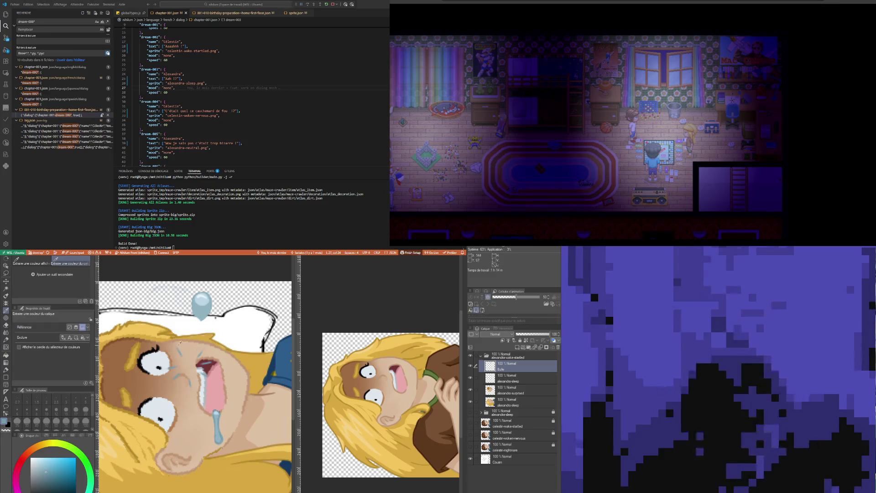
key("b")
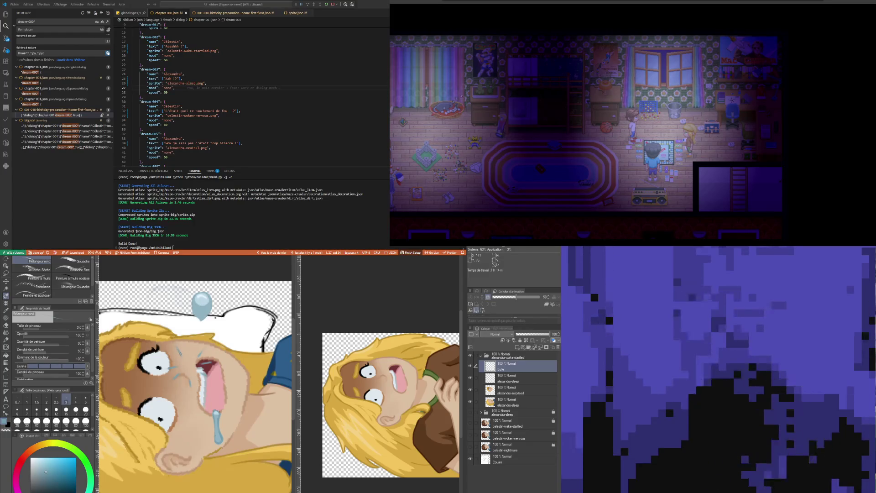
key("p")
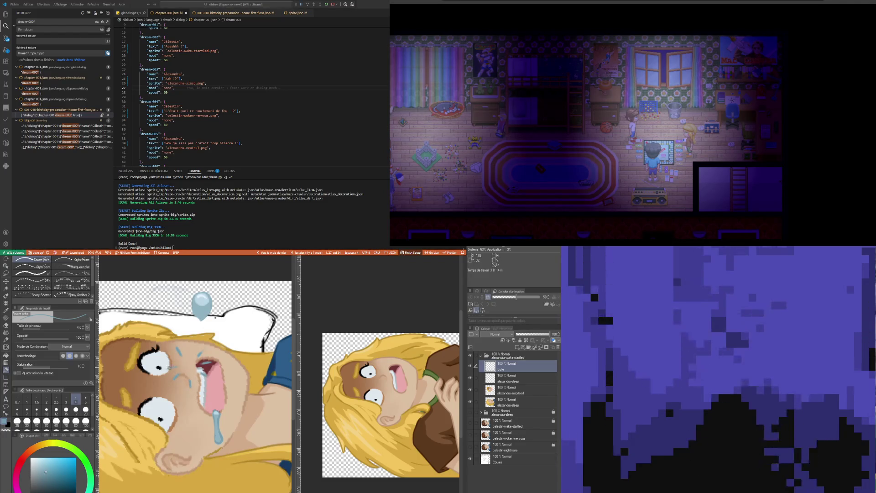
key("i")
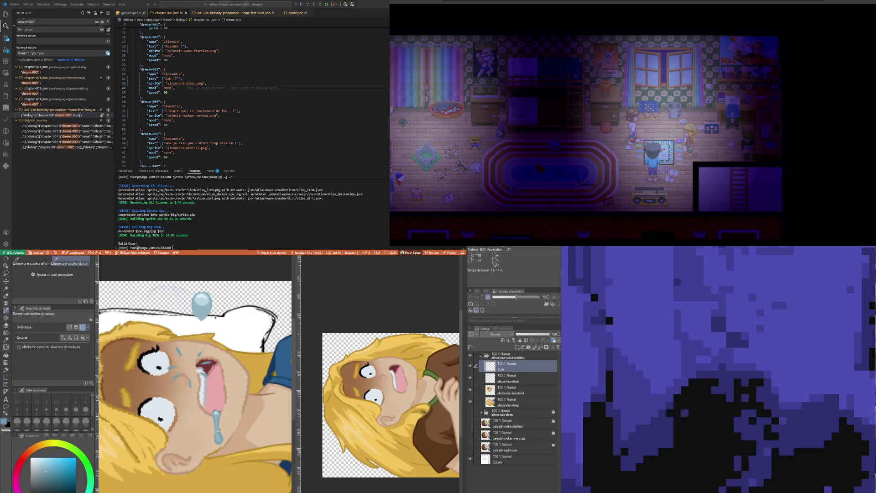
- Draw a small white sparkle beside the nose, undoing and redrawing it, then enlarge the eraser
key("p")
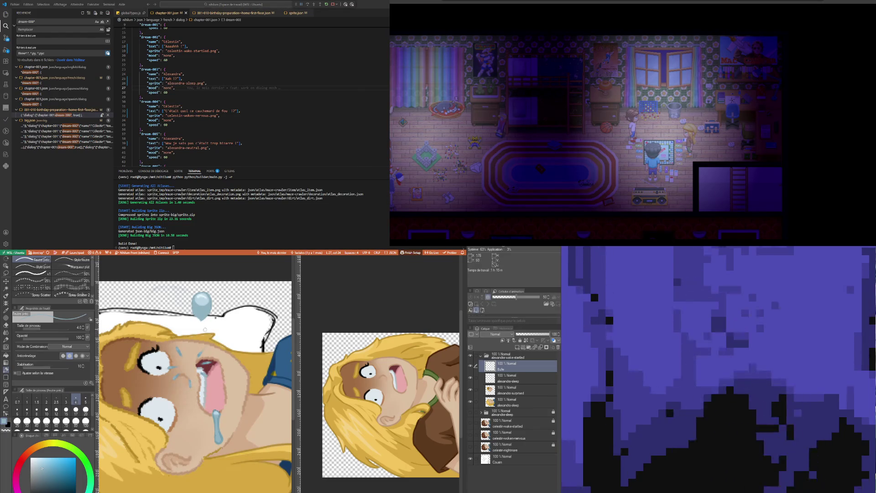
key("i")
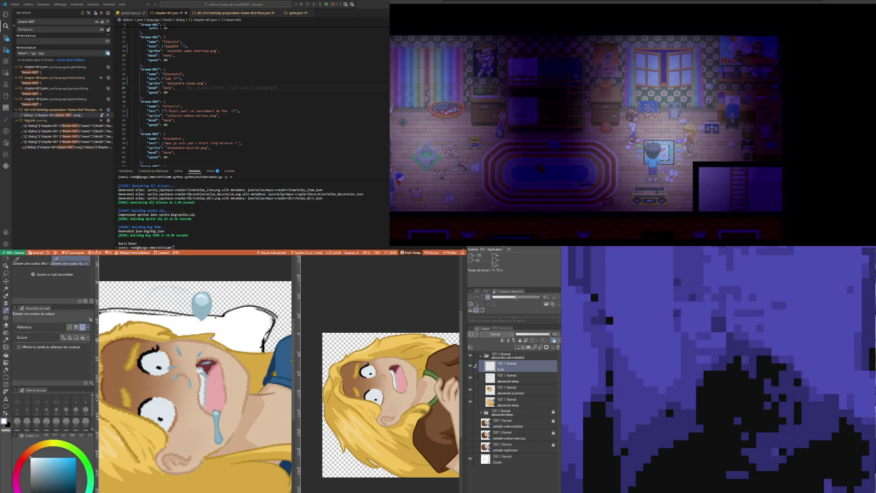
key("p")
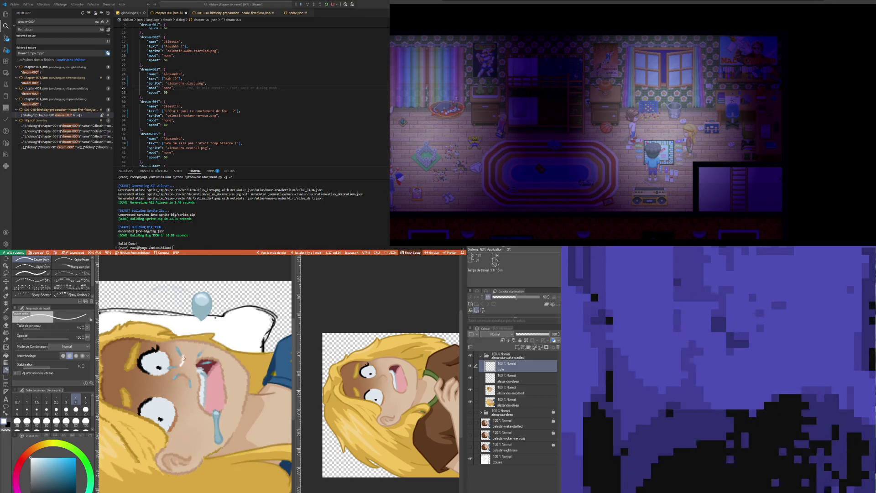
left_click_drag(181, 359, 184, 366)
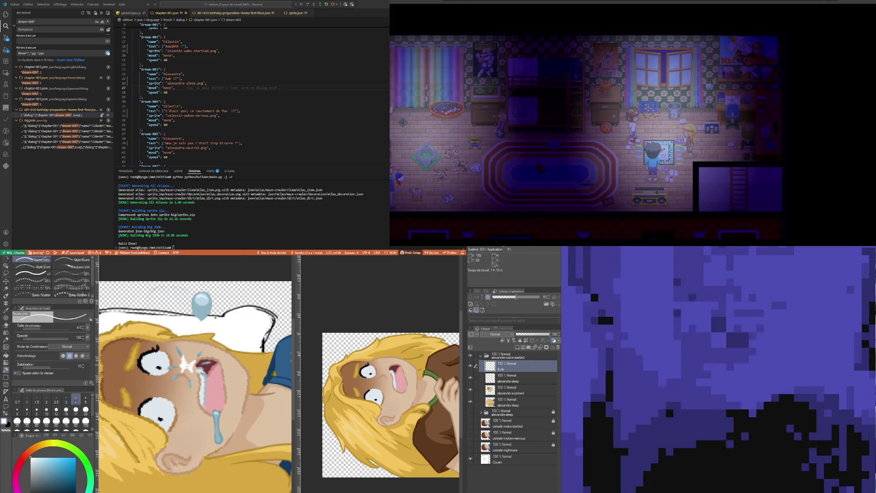
key("ctrl+z")
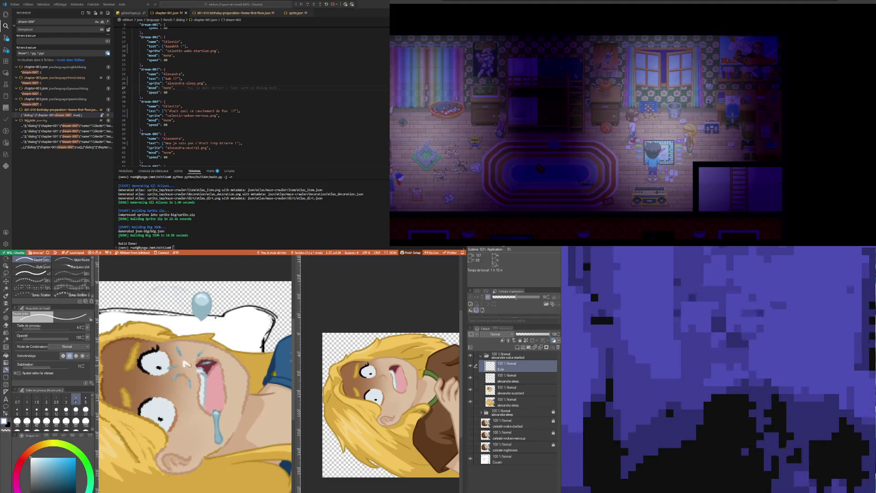
left_click_drag(185, 363, 187, 367)
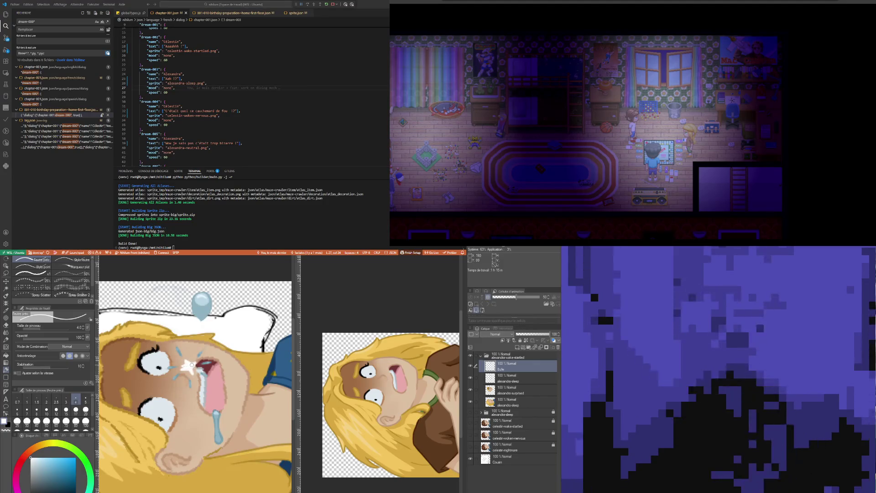
key("e")
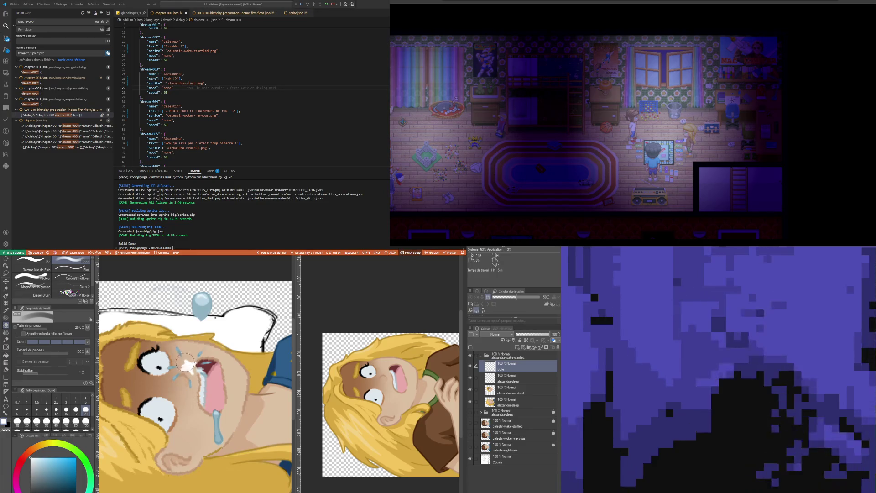
left_click(85, 398)
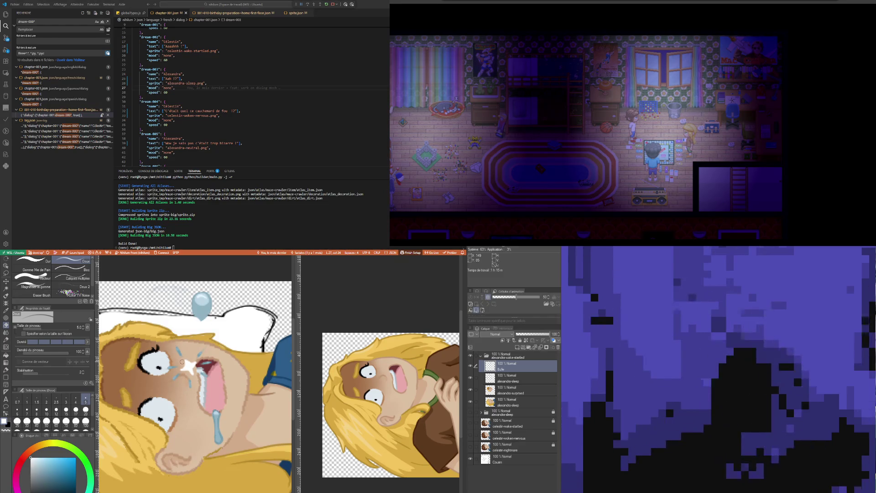
scroll(226, 381, "down", 2)
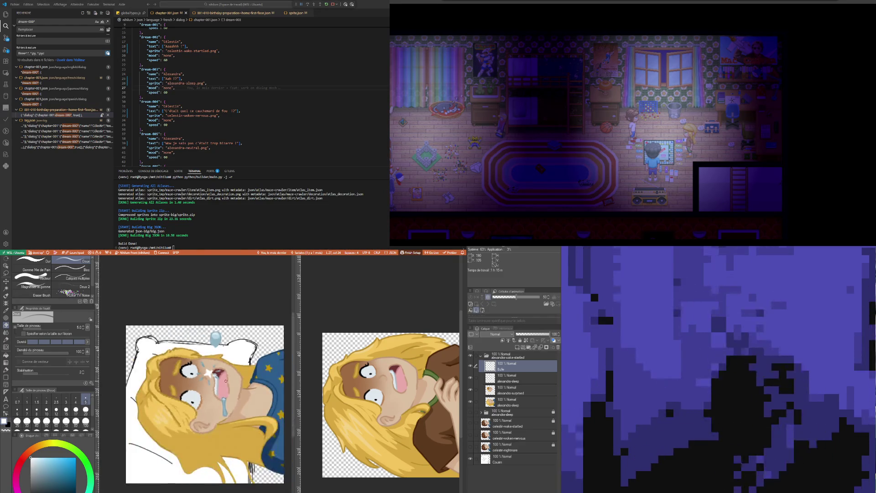
scroll(226, 380, "up", 2)
scroll(223, 382, "up", 1)
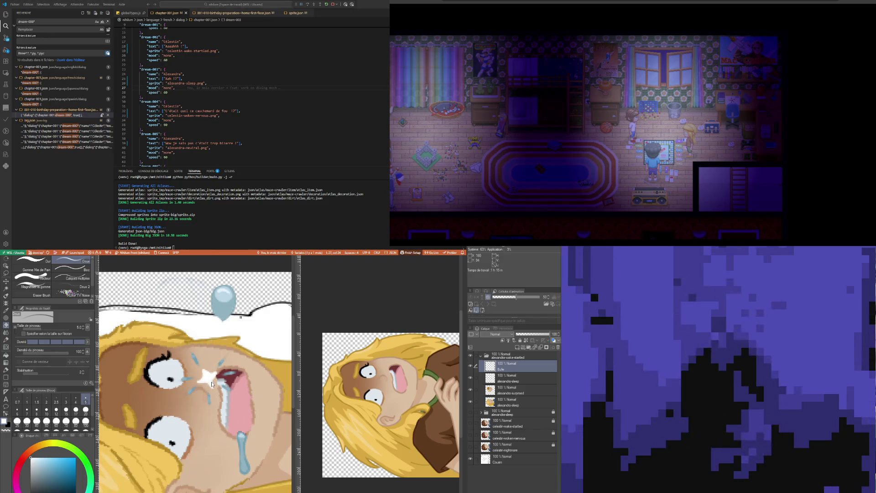
scroll(212, 382, "down", 1)
scroll(212, 382, "down", 2)
scroll(211, 381, "up", 1)
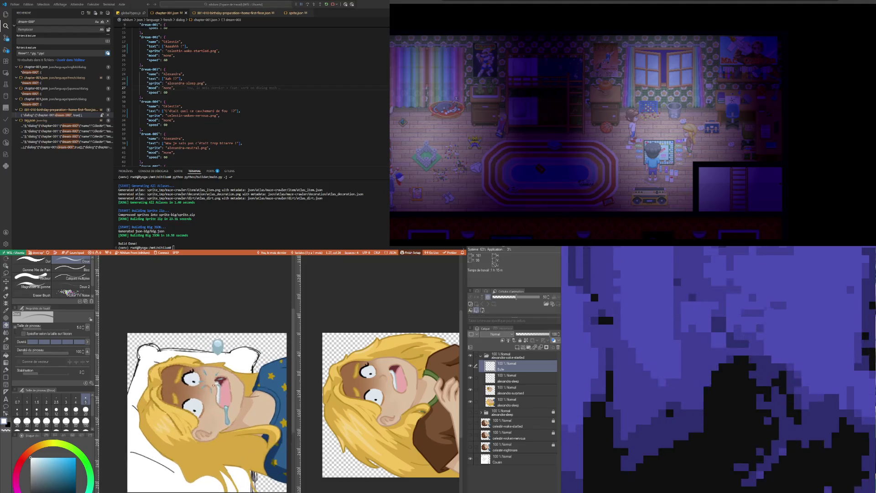
scroll(213, 379, "up", 2)
scroll(212, 378, "up", 1)
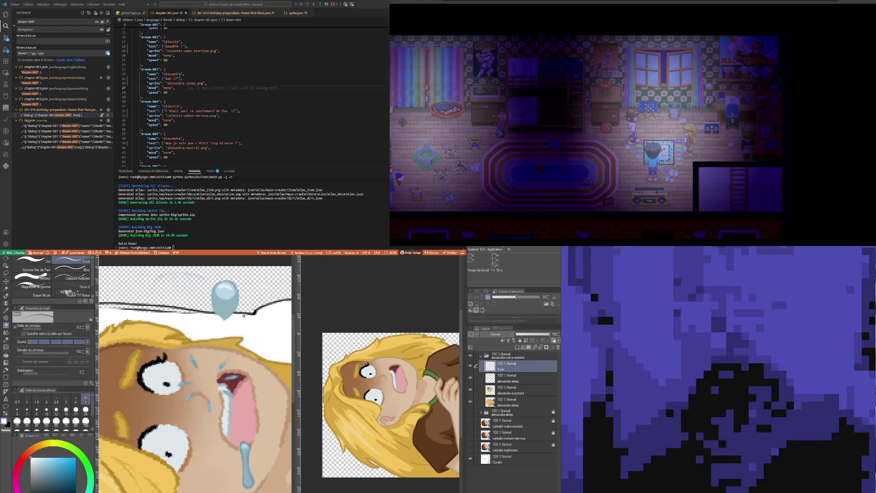
- Add a new raster layer and lasso the blue snot bubble on the Bulle layer
left_click(510, 381)
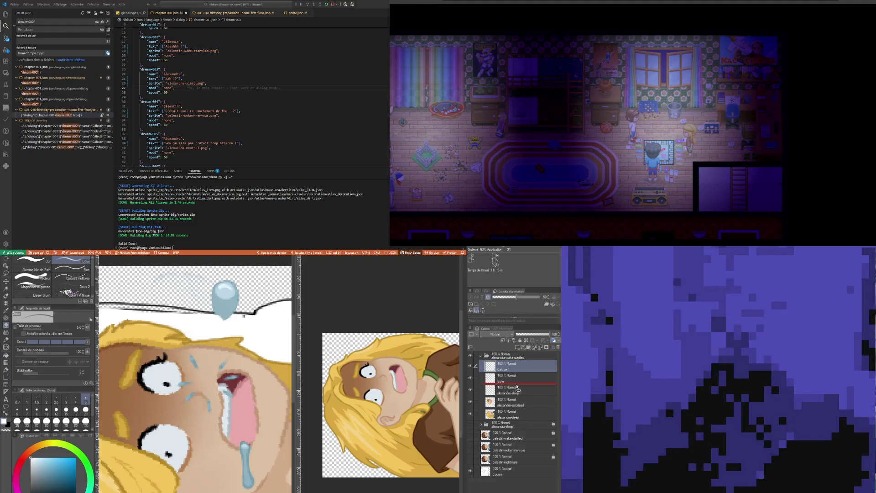
key("ctrl+shift+n")
left_click(507, 366)
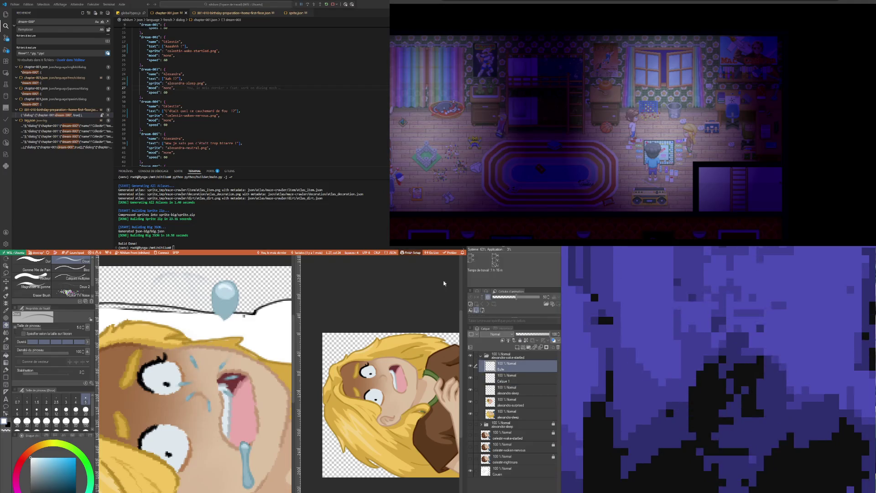
key("m")
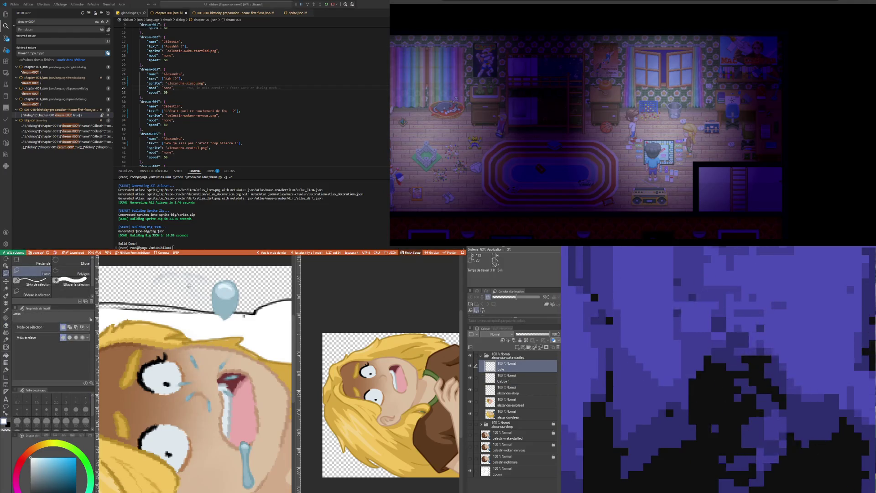
left_click_drag(242, 319, 213, 315)
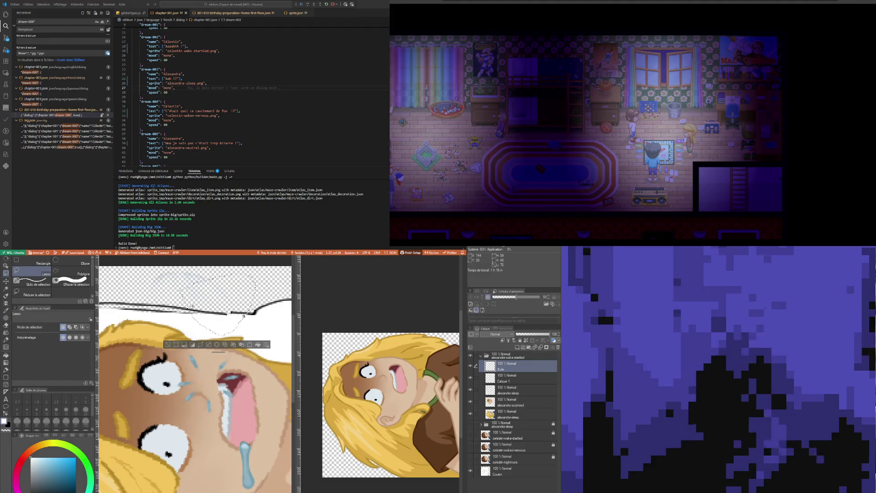
scroll(148, 309, "down", 1)
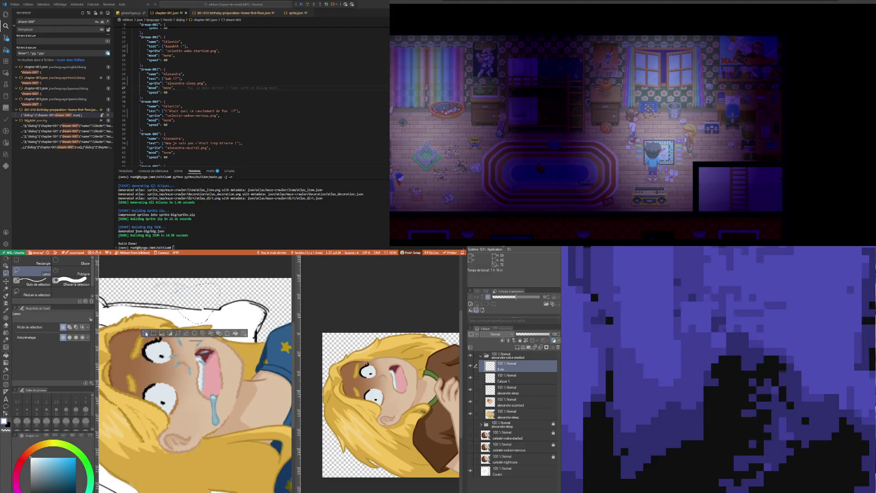
- Drop the selection and start white sparkle strokes on Calque 1 with the Feutre préc. pen
left_click(146, 333)
left_click(518, 377)
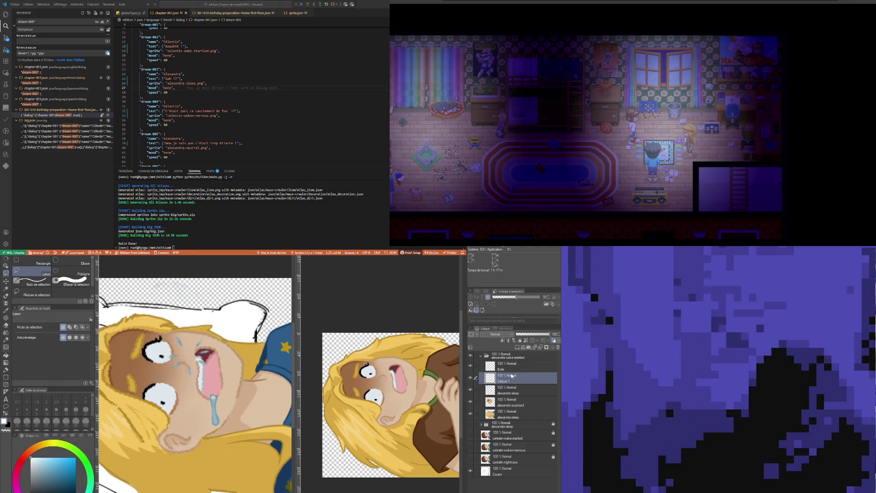
key("p")
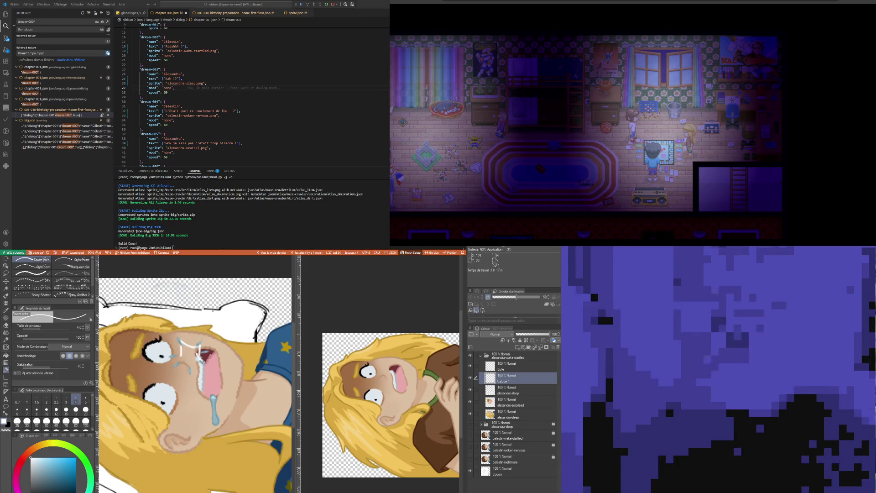
- Redraw the white sparkle burst near the eye and lower its layer opacity to soften it
mouse_move(199, 352)
left_mouse_down()
mouse_move(188, 353)
mouse_move(197, 334)
left_mouse_up()
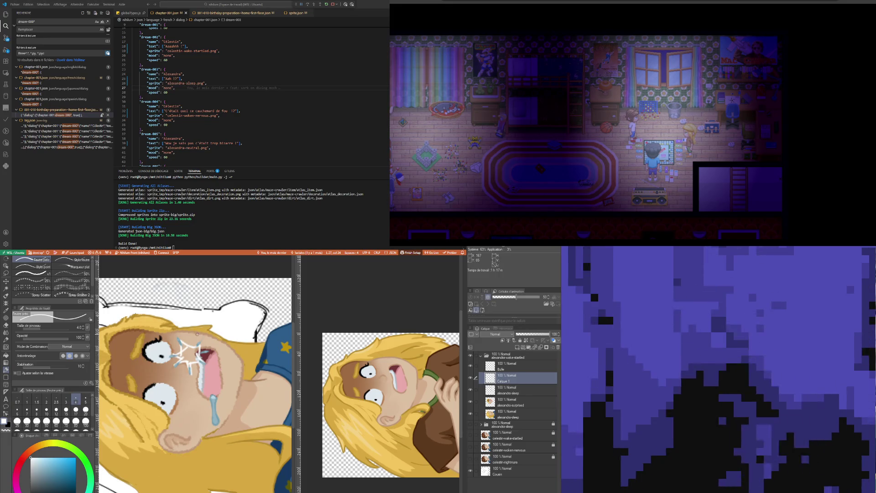
key("ctrl+z")
key("ctrl+z")
left_click_drag(182, 351, 186, 347)
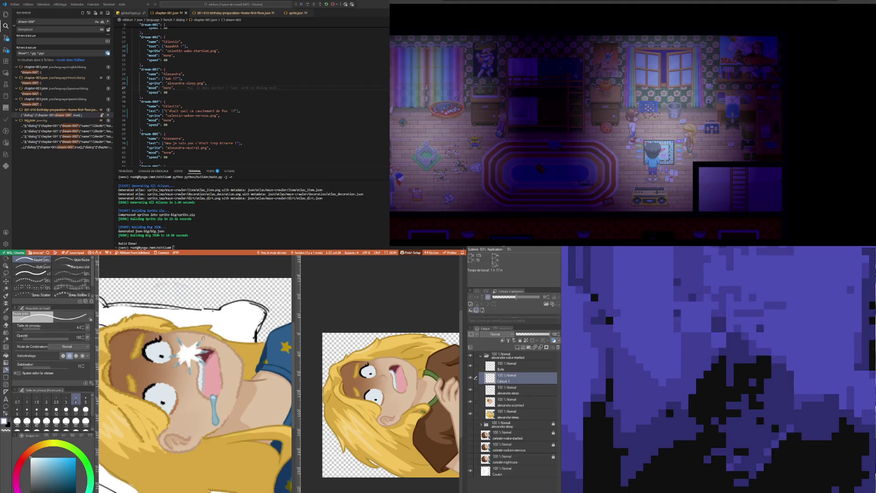
left_click_drag(550, 333, 524, 333)
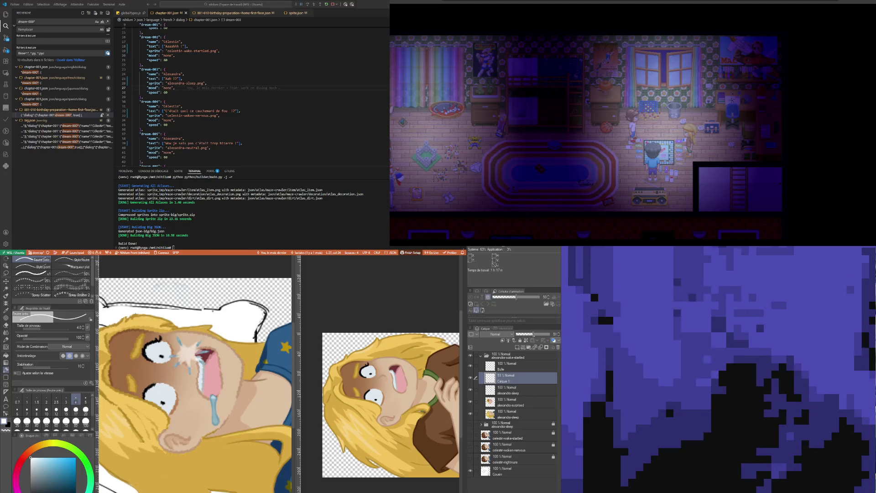
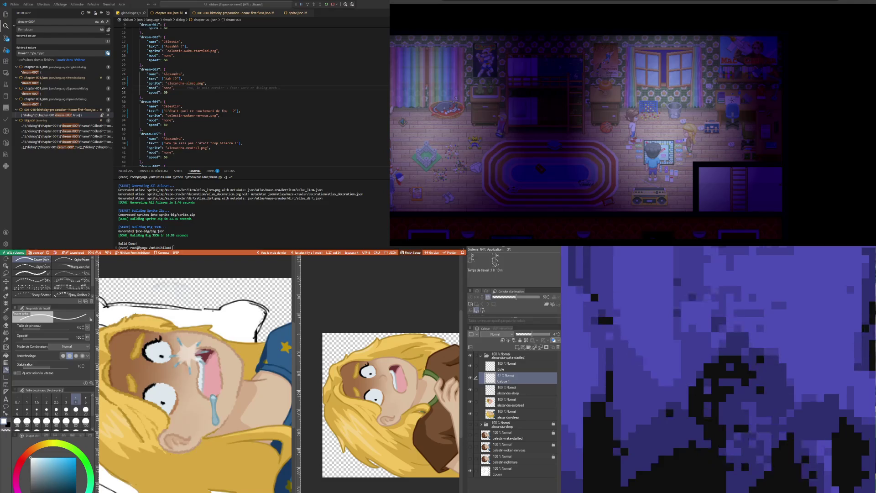
scroll(195, 384, "down", 1)
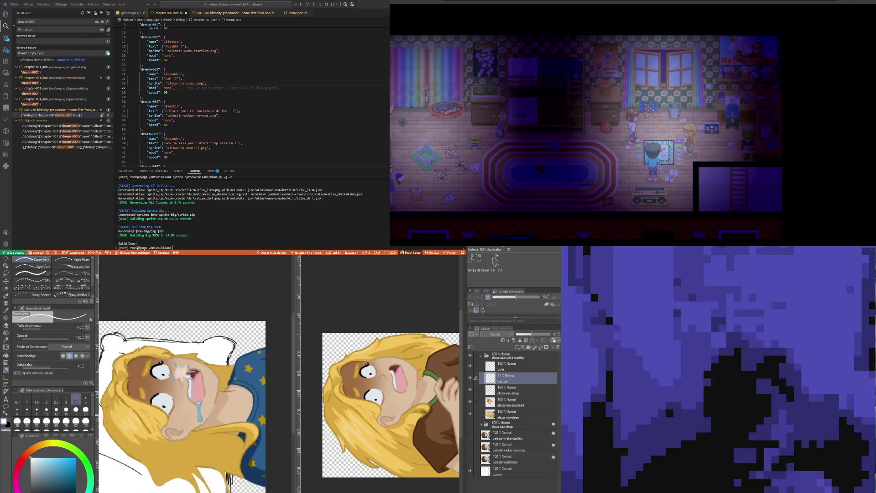
scroll(175, 387, "down", 1)
scroll(175, 389, "up", 1)
scroll(174, 391, "up", 1)
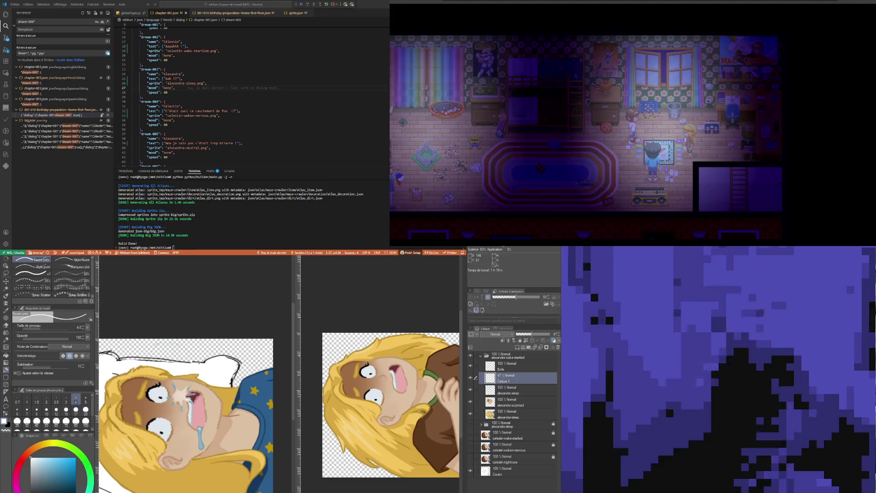
scroll(174, 391, "up", 1)
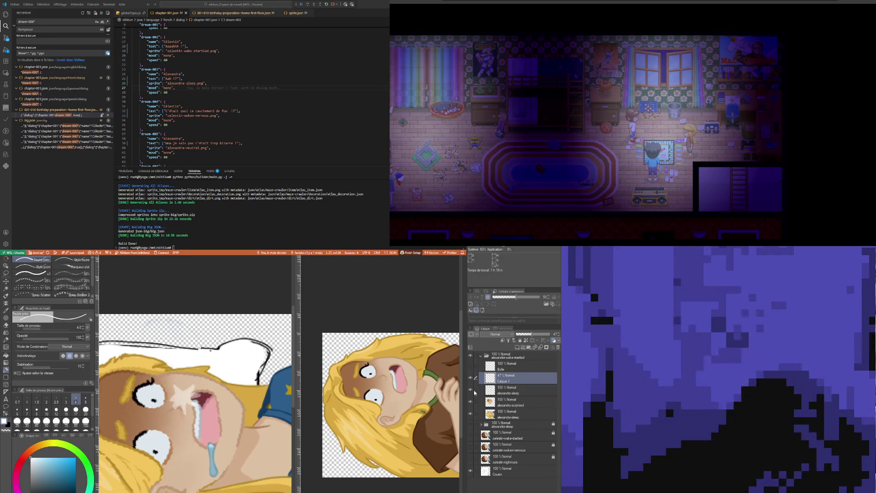
- Restore Calque 1 to 100% opacity, delete the old star and ready a smaller fine pen to redraw it
left_click_drag(544, 333, 558, 335)
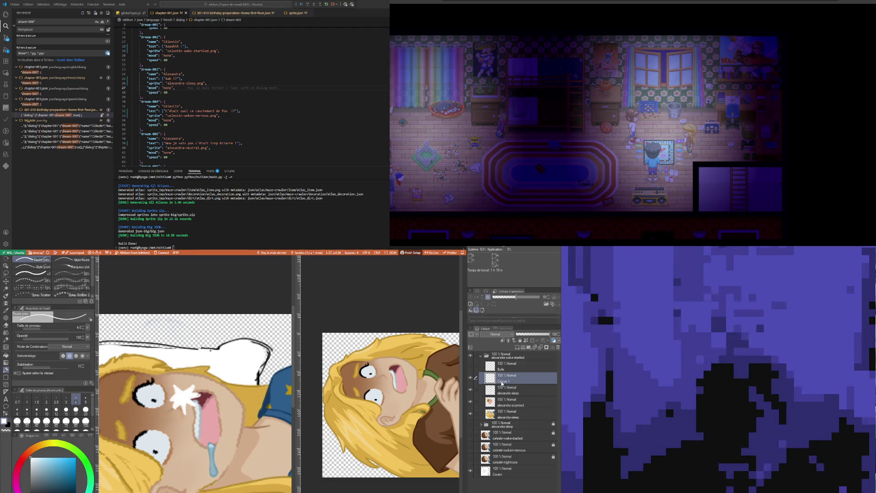
key("Delete")
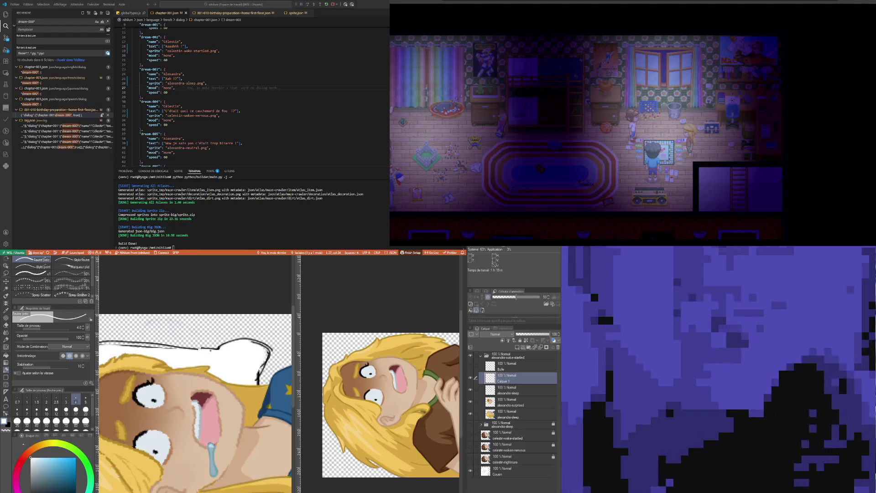
key("e")
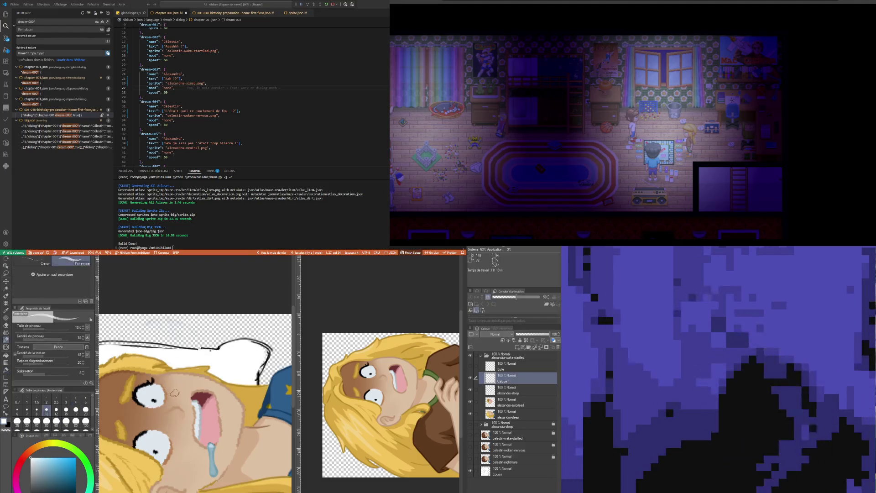
key("p")
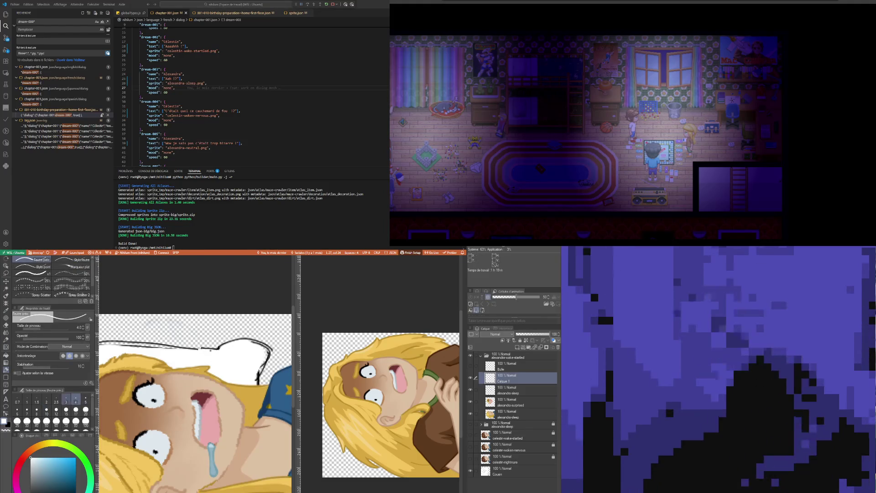
key("bracketleft")
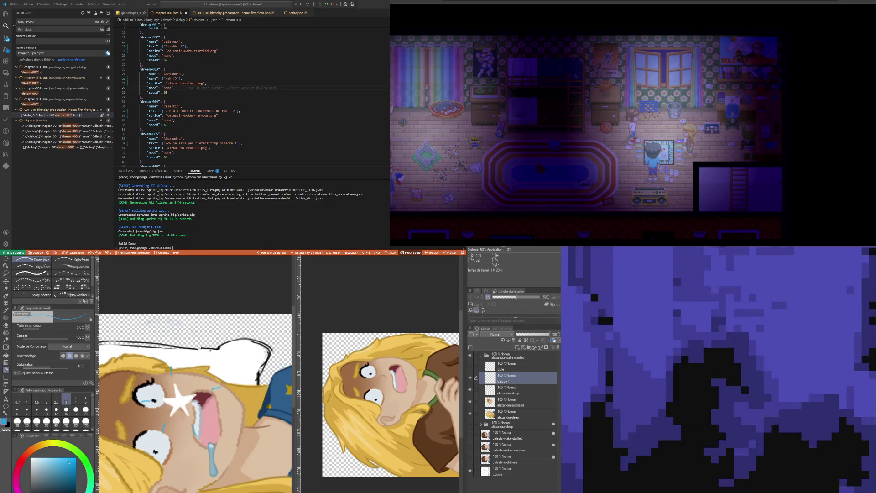
scroll(192, 451, "down", 2)
scroll(192, 451, "down", 1)
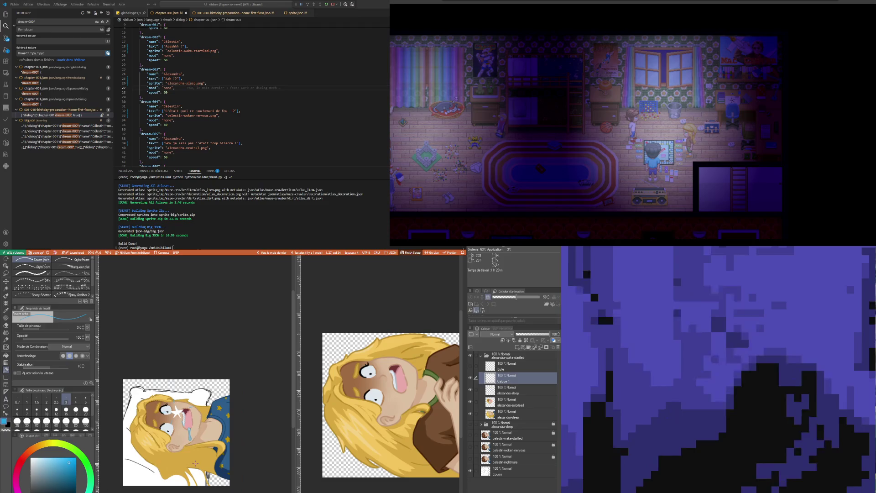
scroll(192, 451, "up", 1)
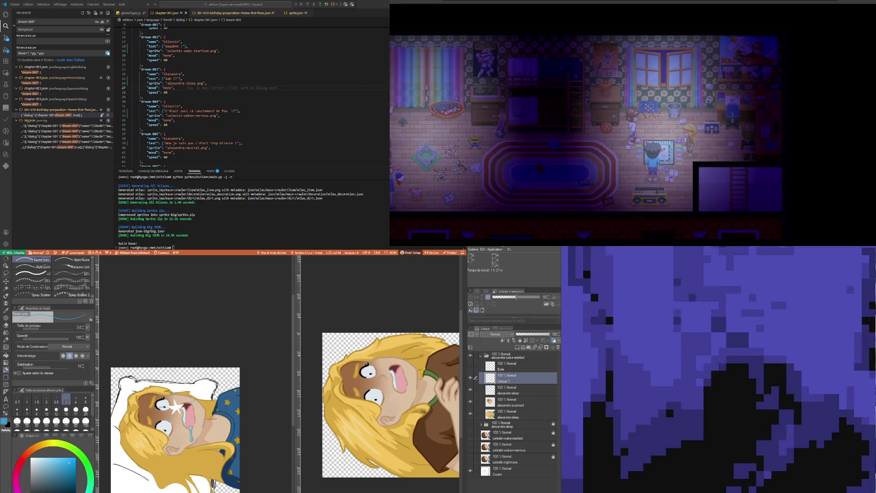
scroll(144, 446, "up", 2)
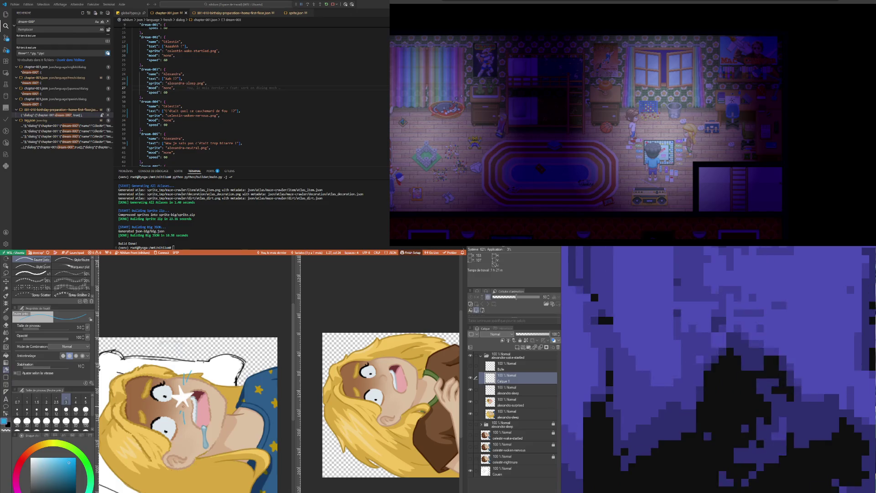
scroll(195, 424, "down", 1)
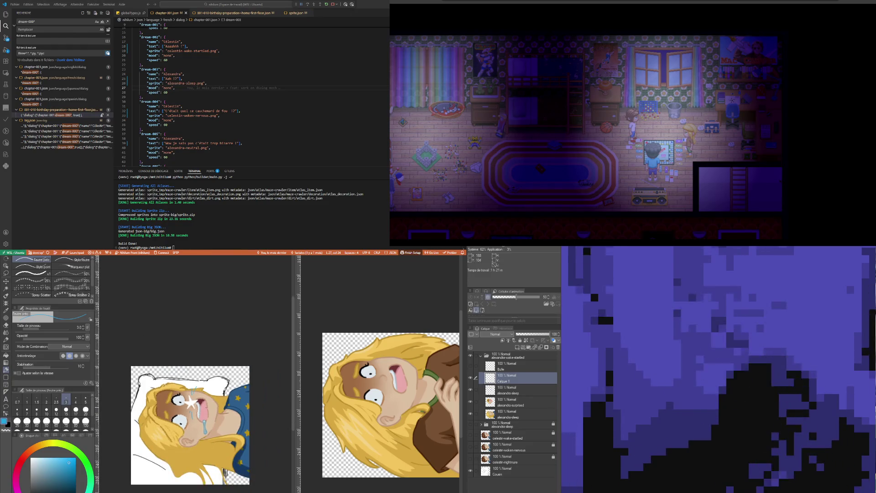
scroll(189, 423, "down", 1)
scroll(188, 424, "up", 1)
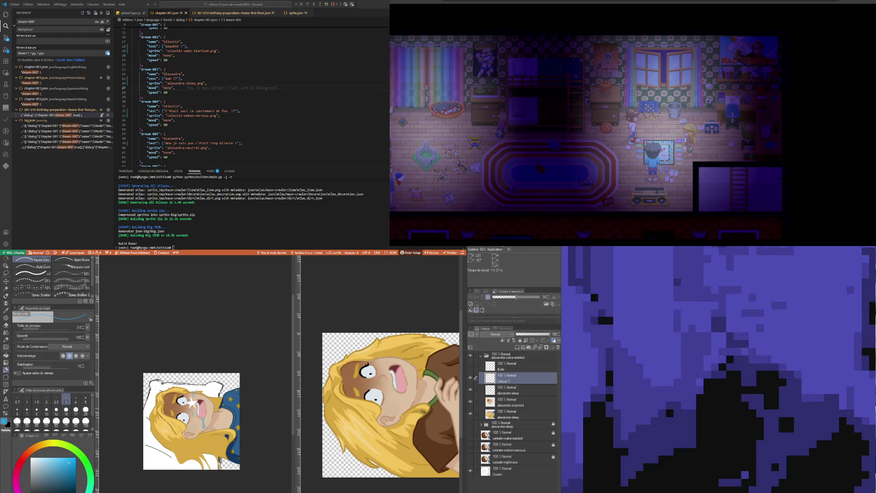
scroll(189, 423, "up", 1)
scroll(188, 421, "down", 1)
scroll(188, 421, "up", 1)
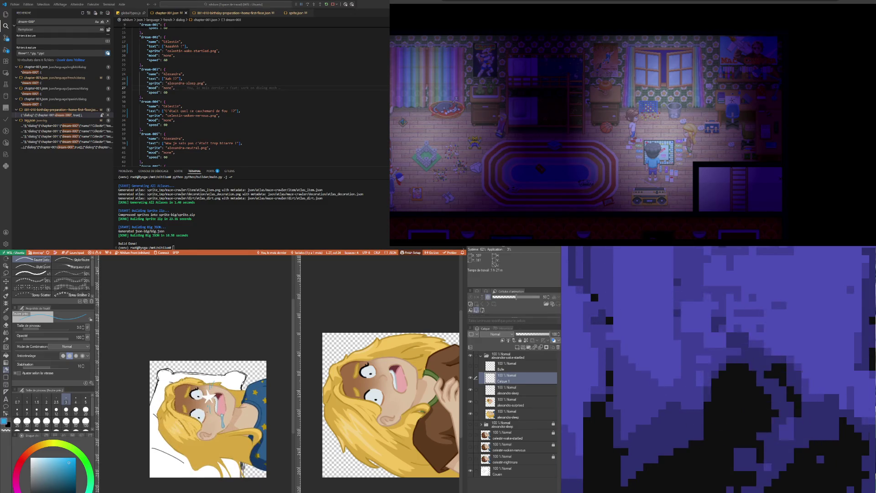
scroll(188, 421, "up", 1)
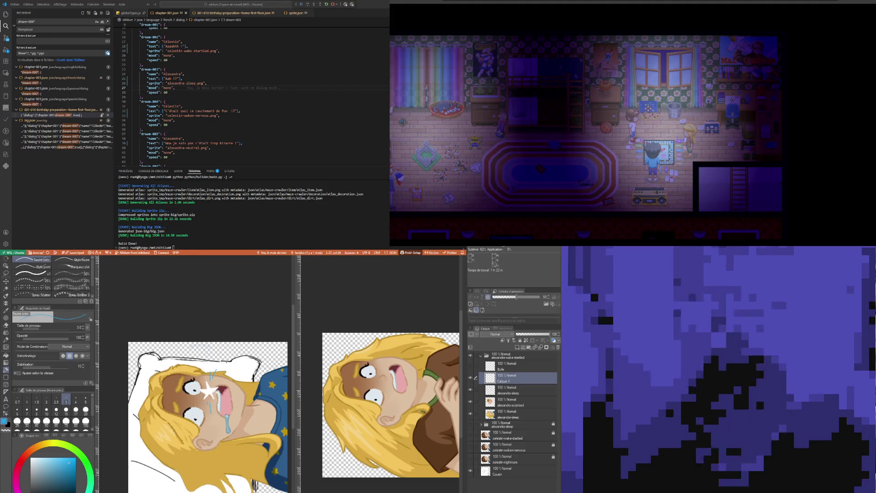
left_click(518, 357)
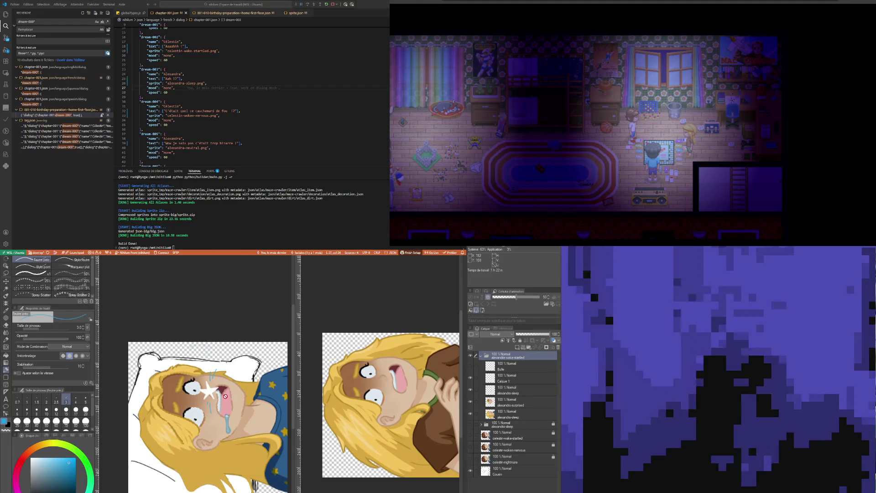
scroll(225, 396, "down", 2)
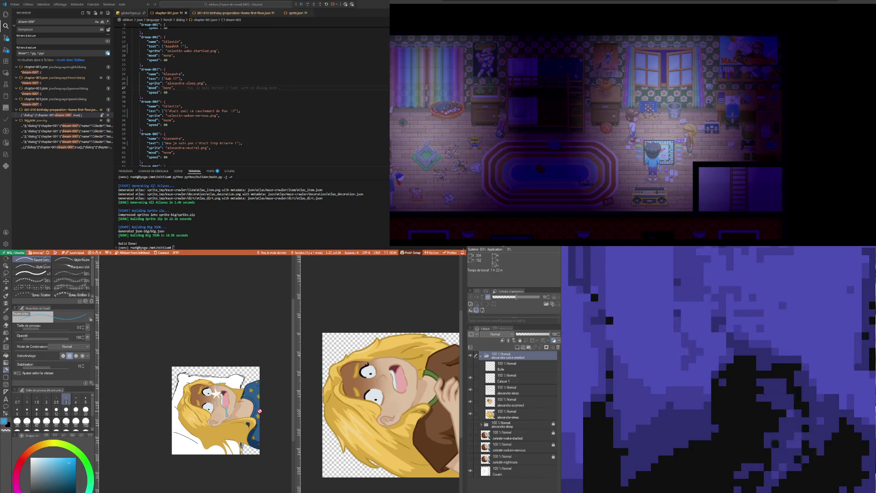
scroll(222, 401, "up", 1)
scroll(222, 400, "up", 1)
scroll(222, 401, "up", 1)
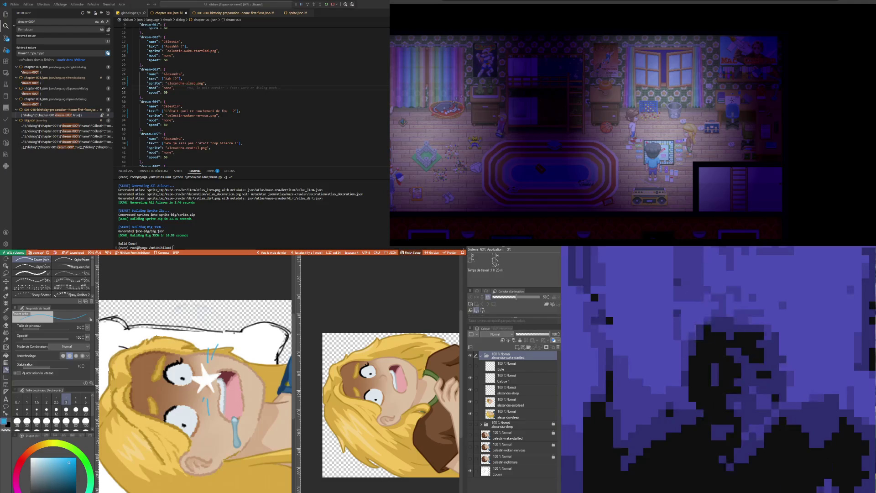
- Switch to the sprite document, hide the startled face and reveal the alexandra-sleep drawing with drool
key("ctrl+Tab")
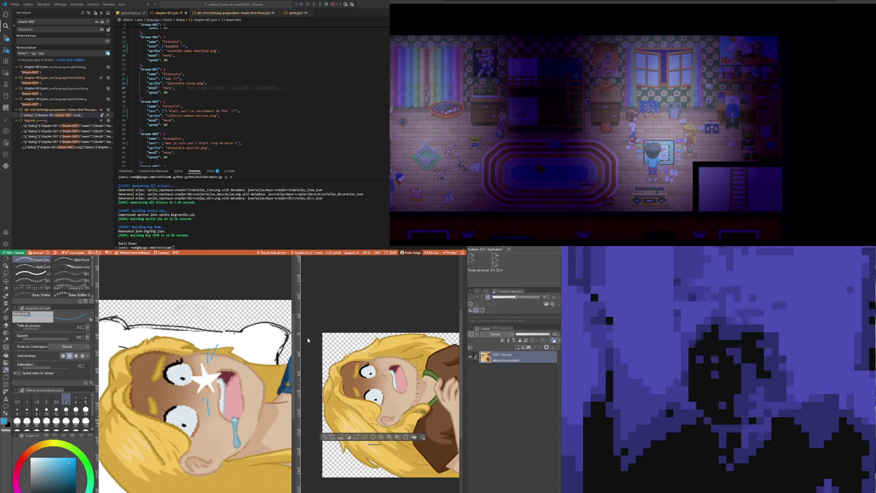
key("ctrl+Tab")
scroll(448, 360, "down", 4)
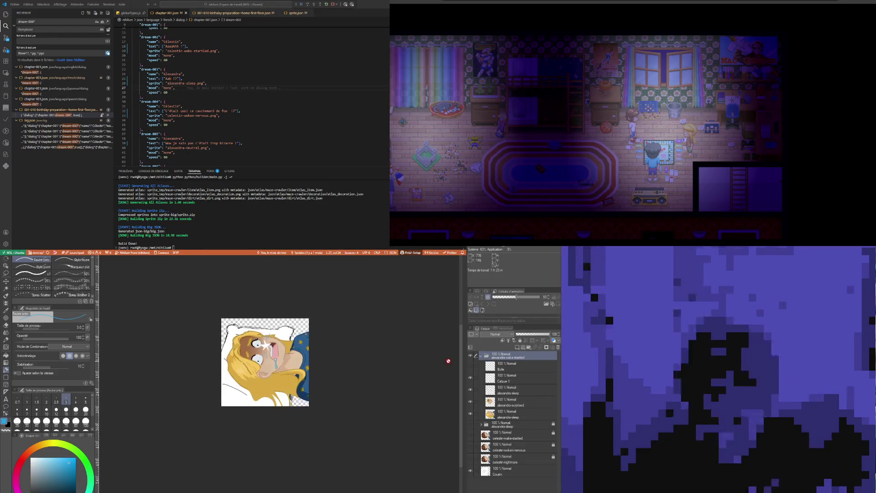
left_click(472, 376)
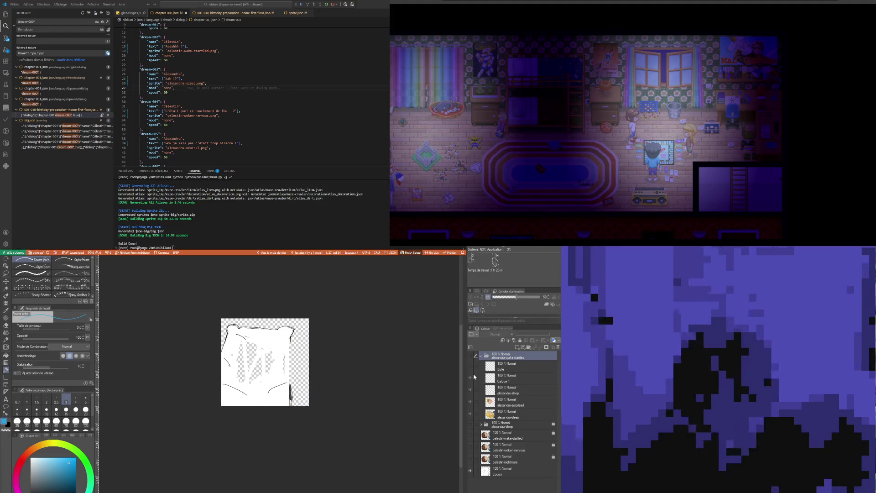
left_click(470, 424)
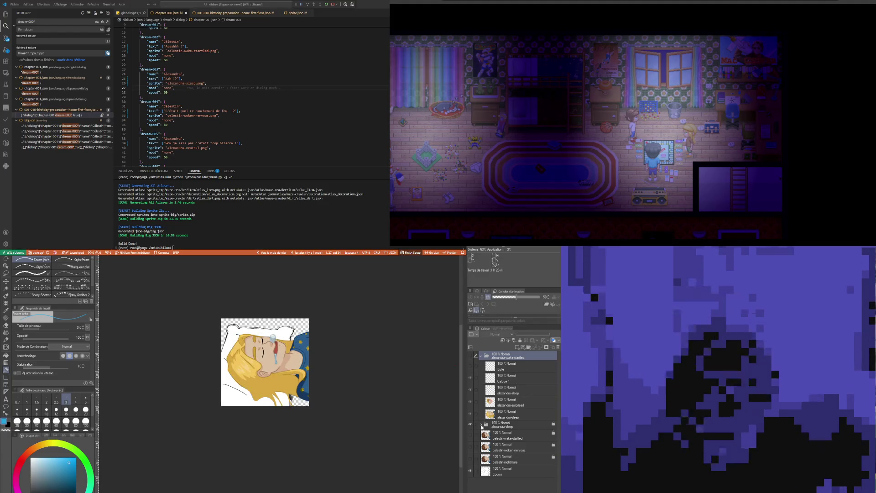
scroll(279, 352, "up", 3)
scroll(279, 353, "up", 1)
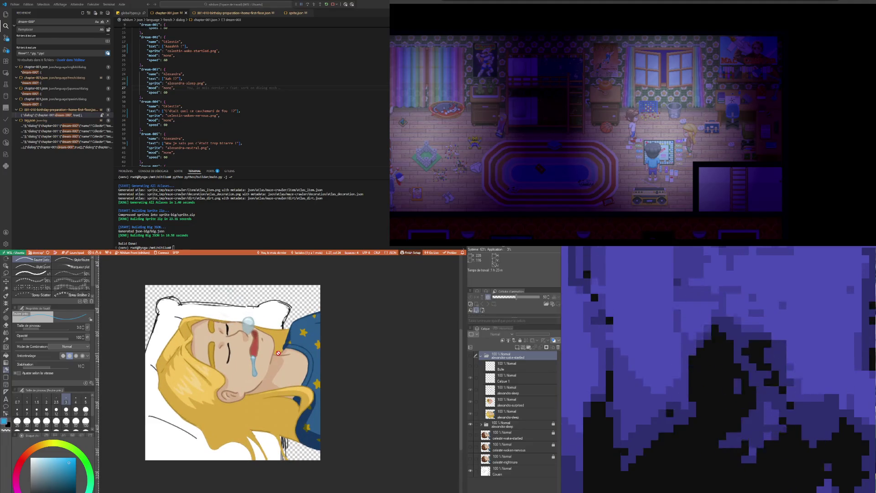
scroll(242, 335, "up", 3)
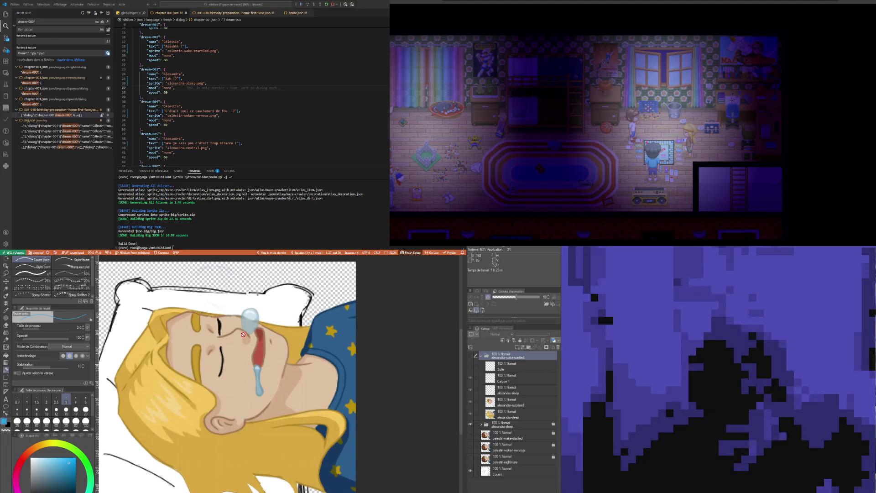
scroll(231, 341, "up", 2)
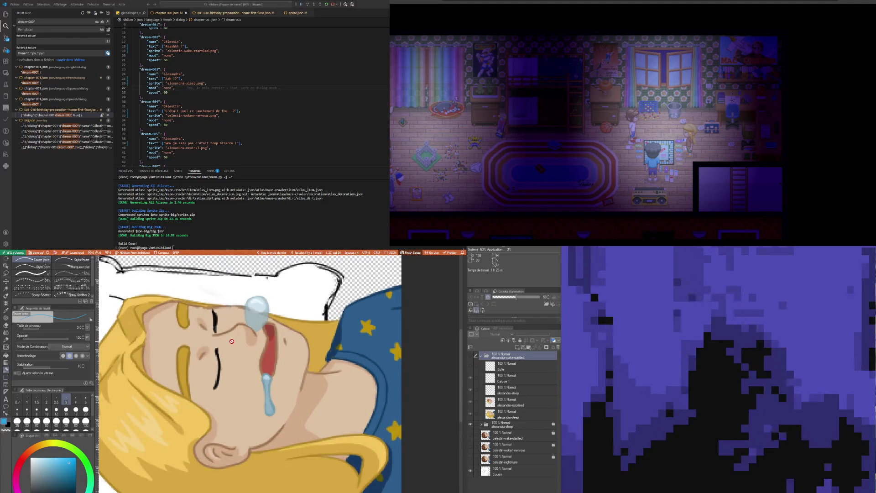
scroll(230, 341, "up", 1)
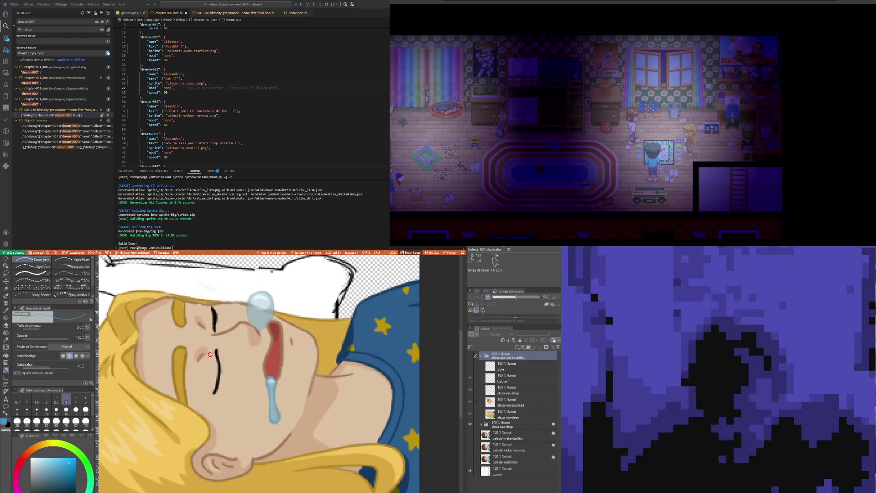
scroll(210, 354, "up", 1)
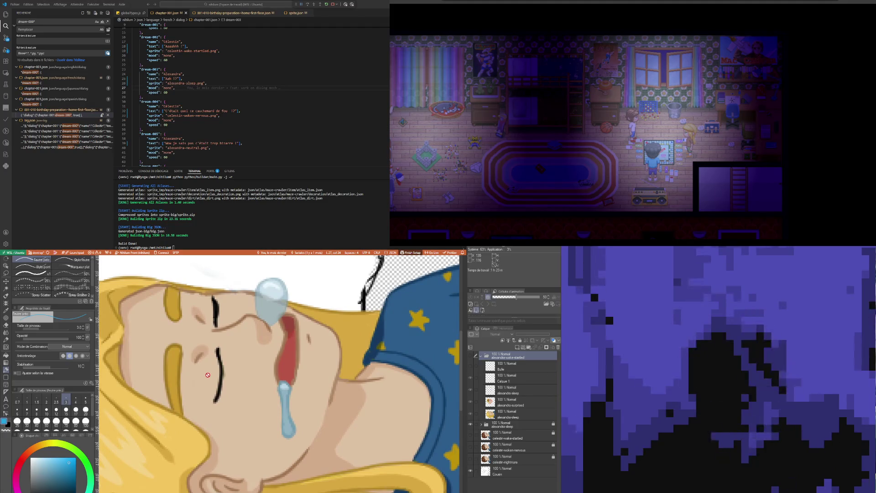
scroll(279, 334, "down", 1)
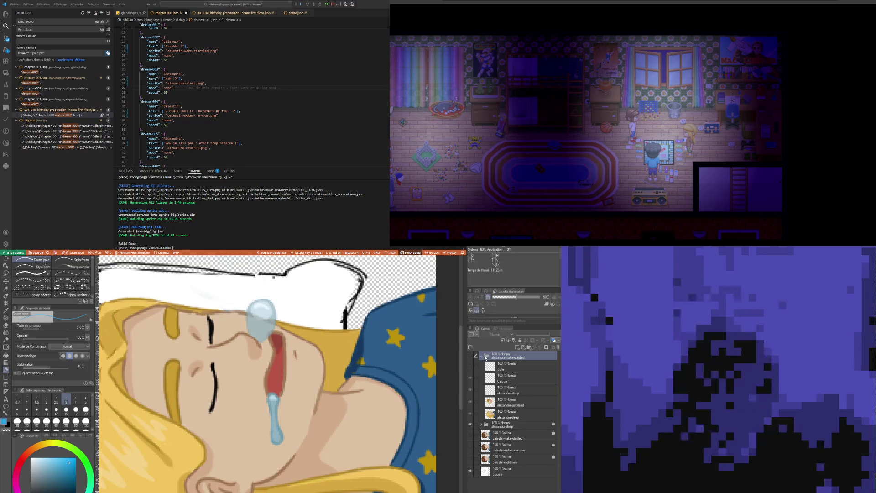
- Duplicate the alexandra-wake-startled folder and inspect the new top copy's layers and visibility
left_click(483, 357)
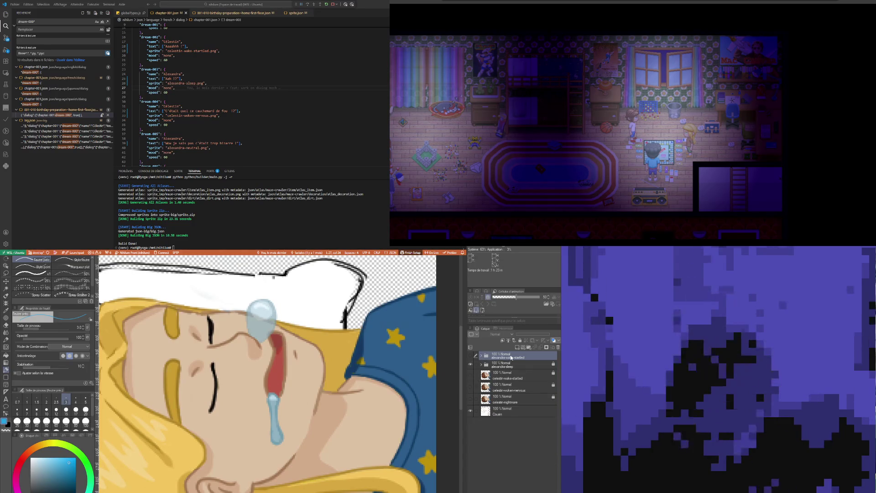
key("ctrl+c")
key("ctrl+v")
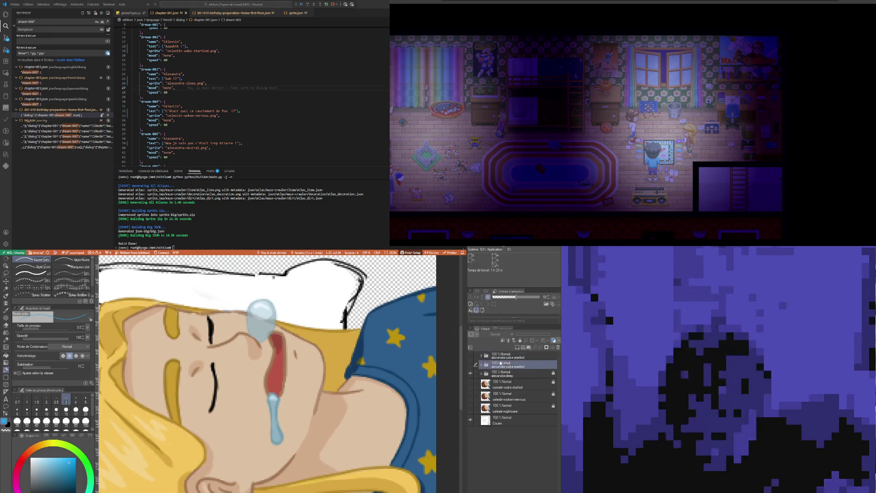
left_click(471, 357)
left_click(508, 357)
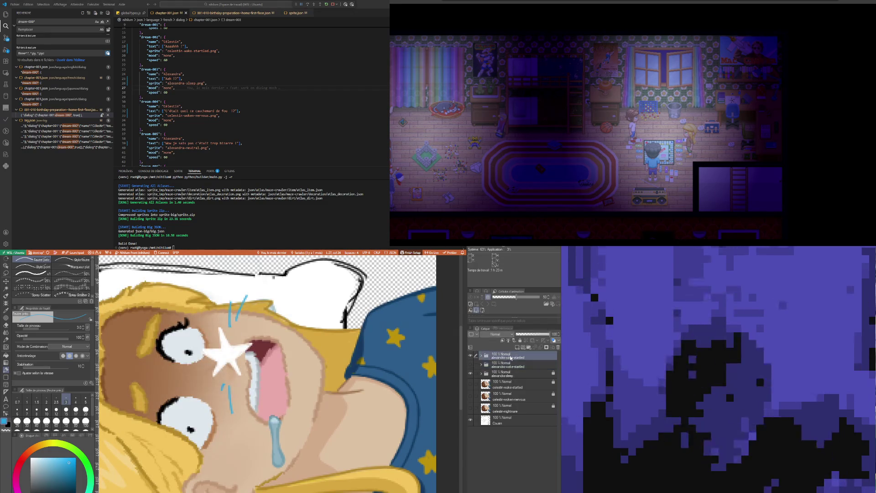
left_click(480, 356)
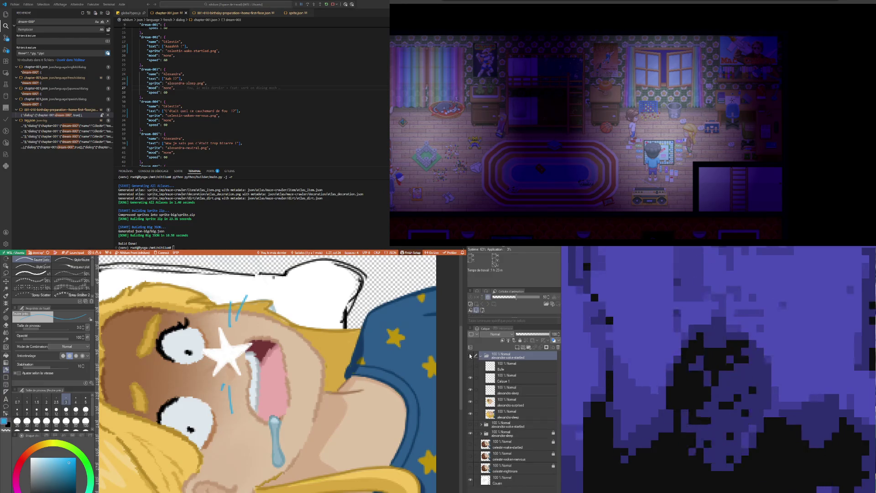
left_click(471, 357)
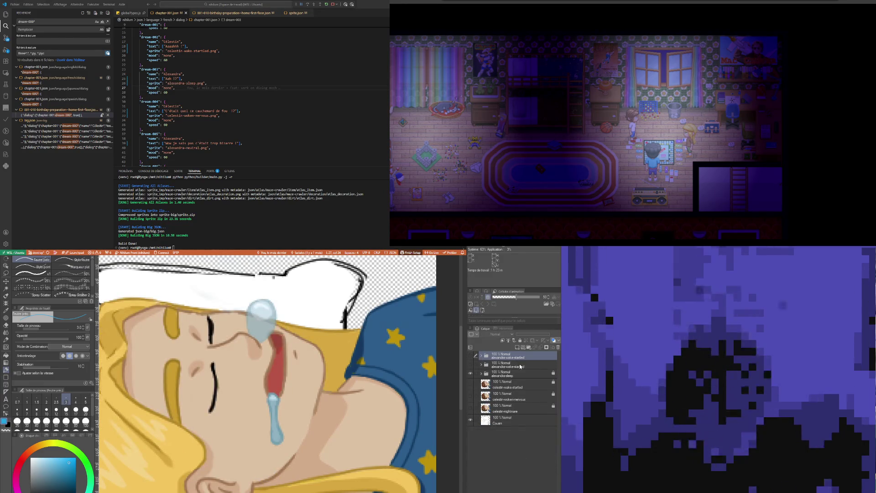
- Delete the extra startled copy, then duplicate the alexandra-sleep folder instead
left_click(519, 366)
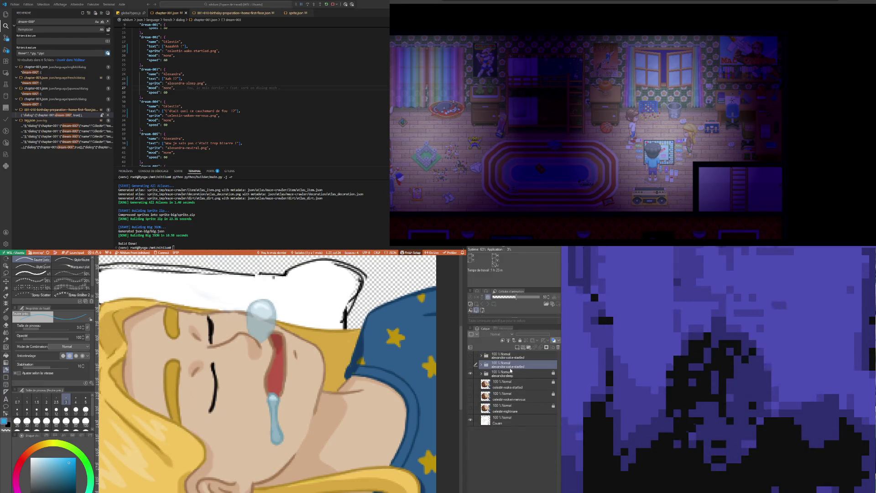
left_click(471, 364)
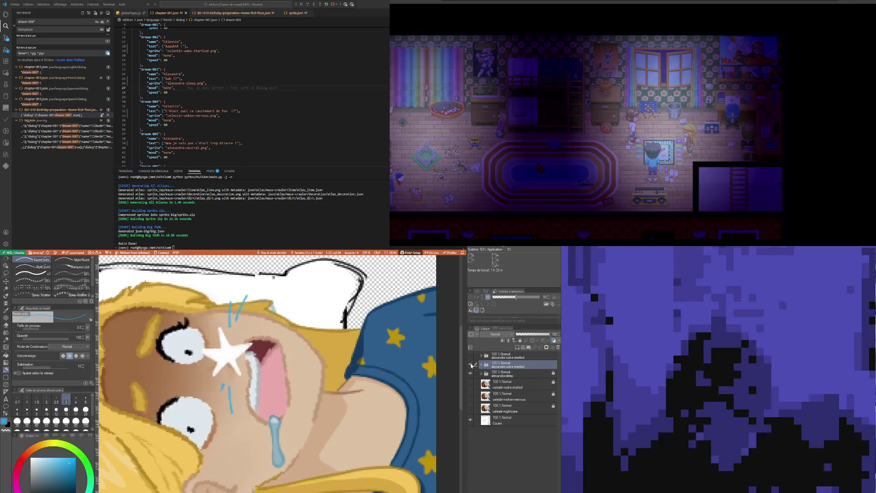
left_click(558, 347)
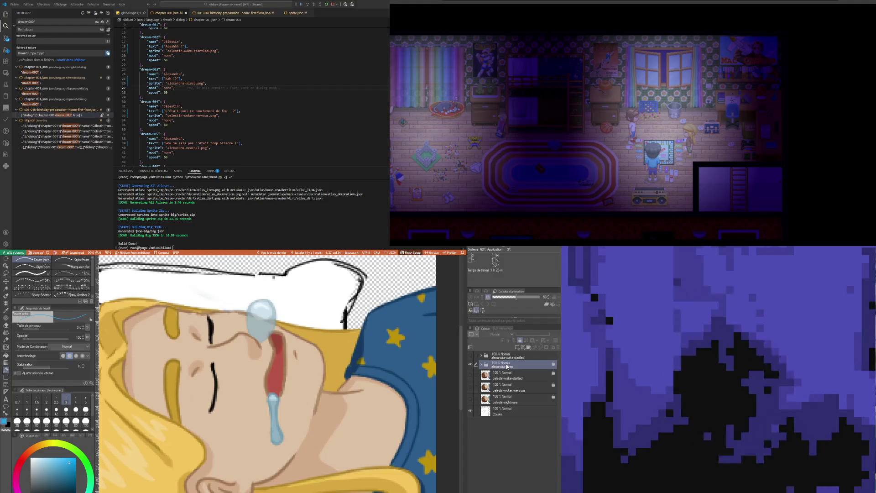
key("ctrl+z")
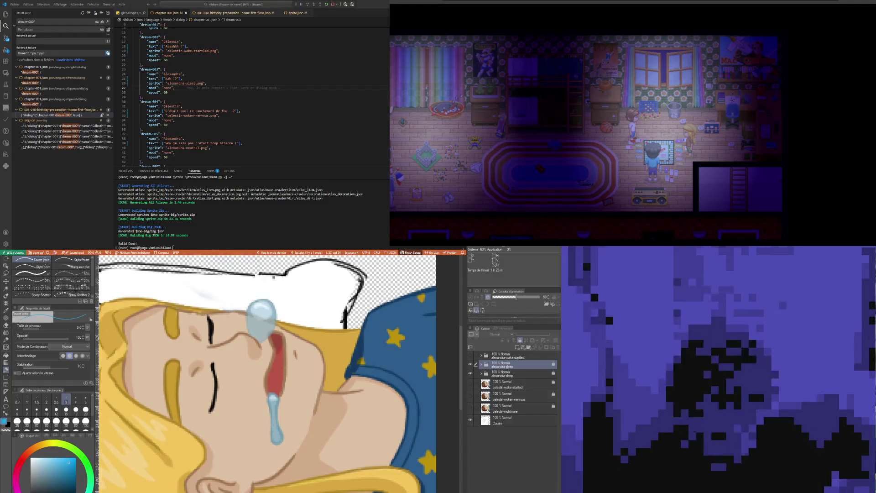